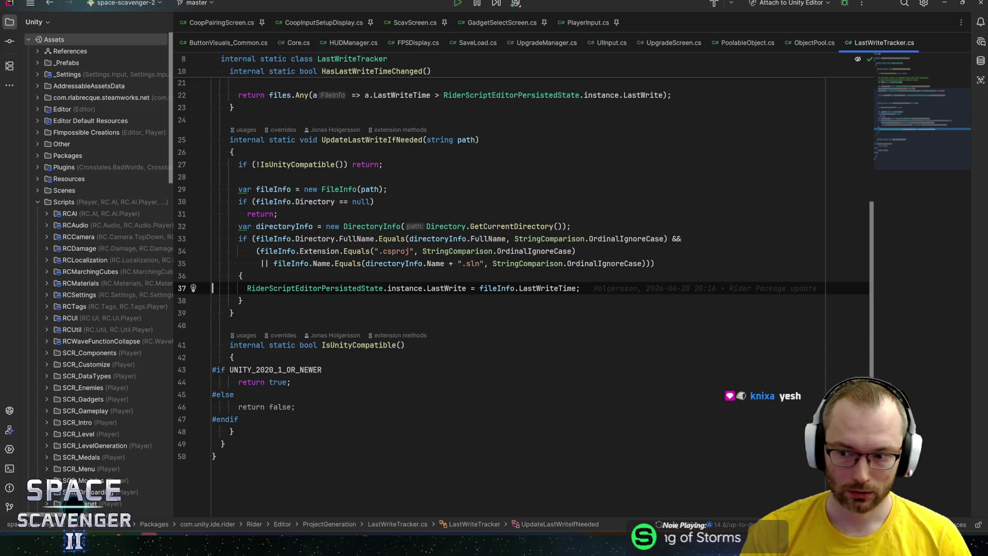
Inspect the PersistedState.asset loading error's stack trace in Unity, then bring up GitHub Desktop's changes
key("alt+Tab")
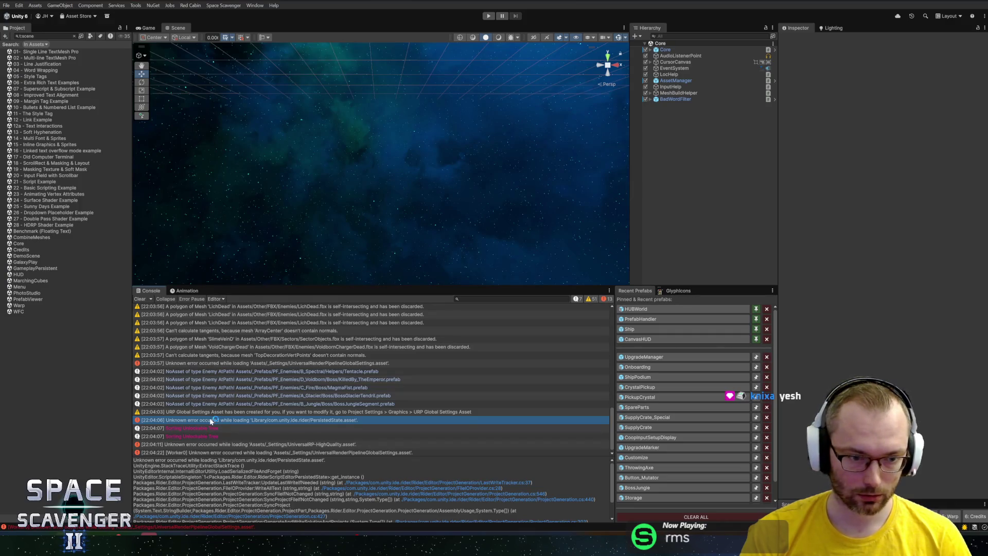
left_click(218, 420)
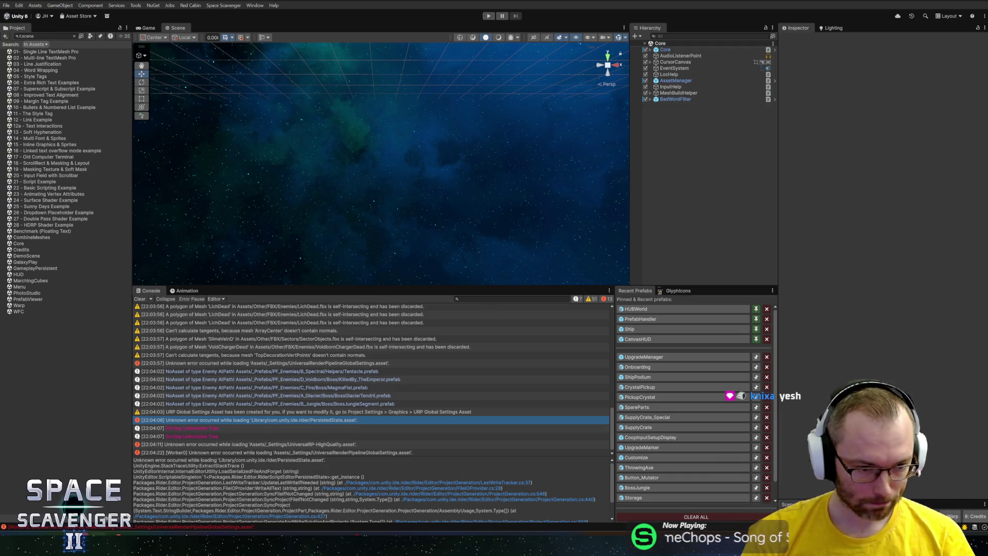
key("alt+Tab")
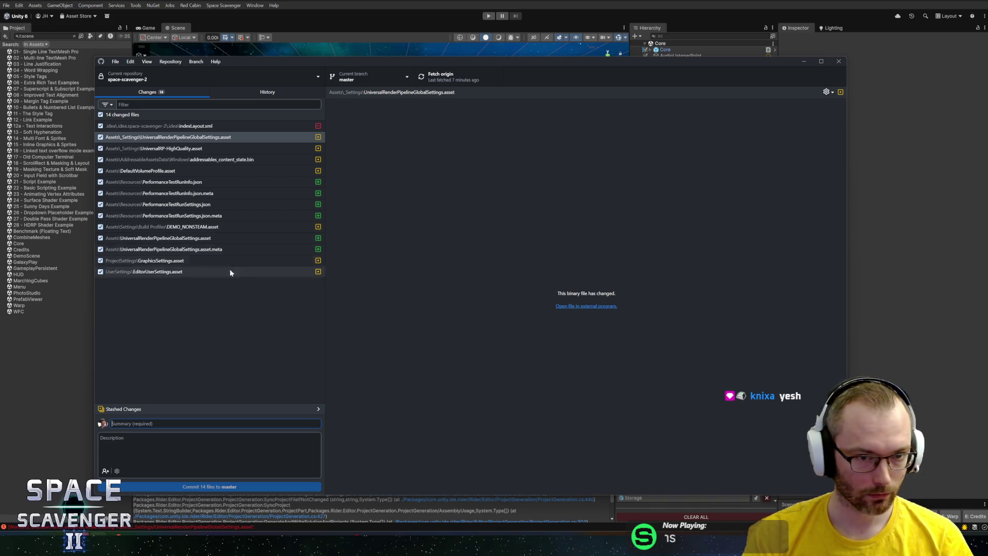
Compare the PerformanceTestRunInfo.json diff with its .meta file diff
left_click(196, 204)
key("Up")
key("Up")
left_click(189, 195)
left_click(191, 182)
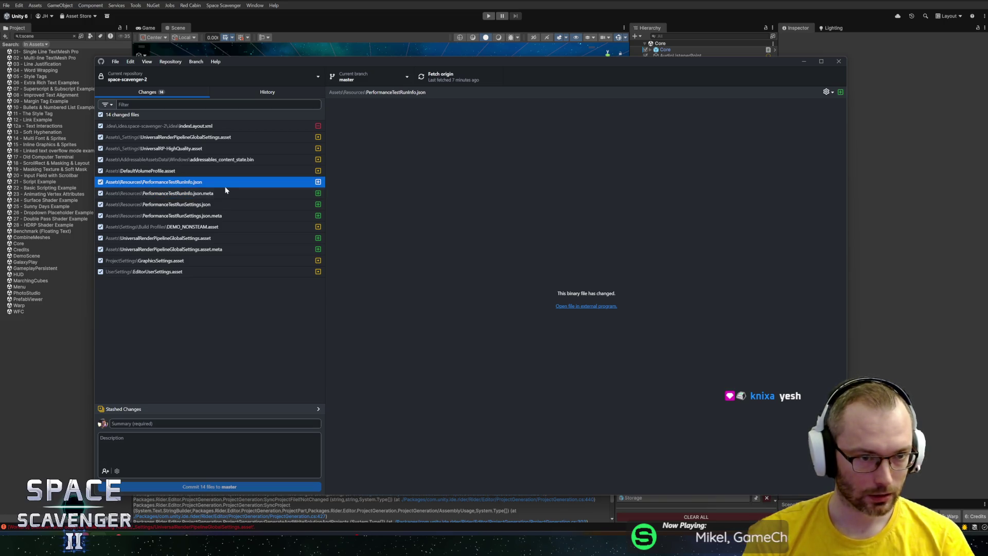
left_click(177, 194)
left_click(188, 185)
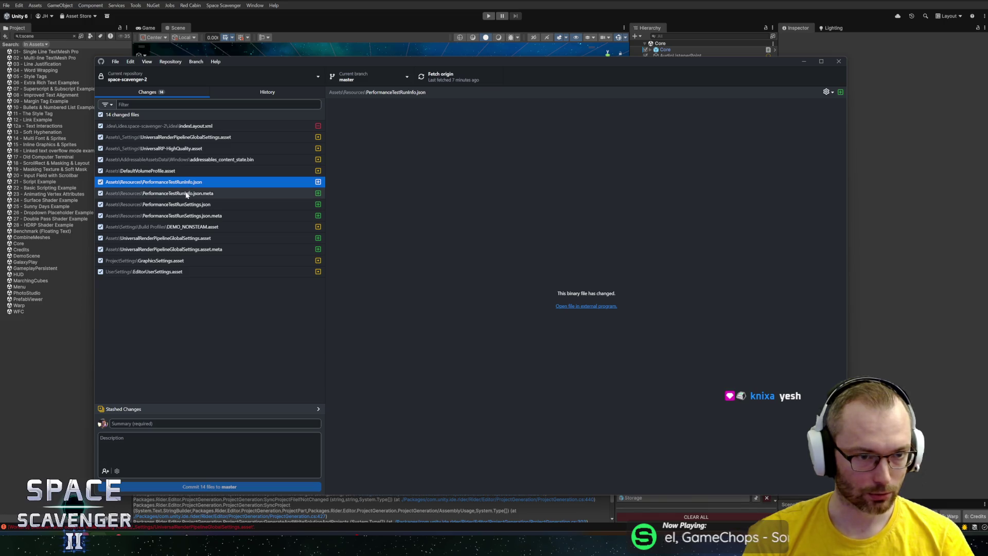
left_click(186, 194)
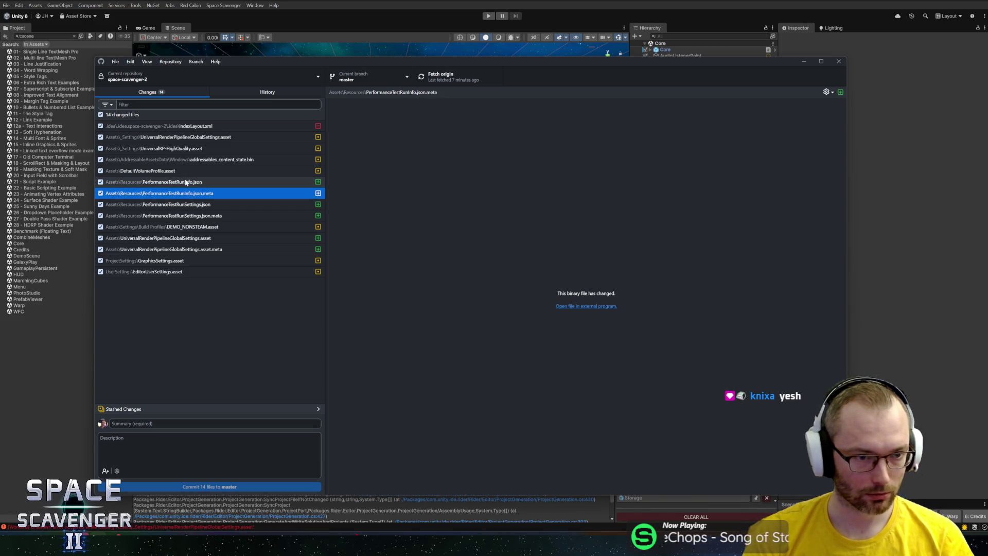
Review the render pipeline, GraphicsSettings and EditorUserSettings asset diffs, then return to Unity
left_click(177, 241)
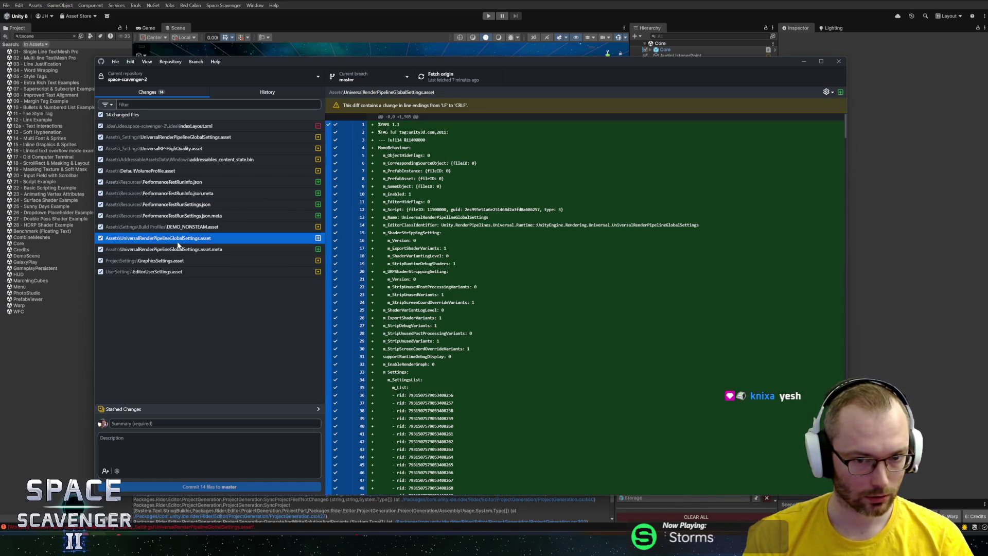
left_click(178, 249)
left_click(198, 216)
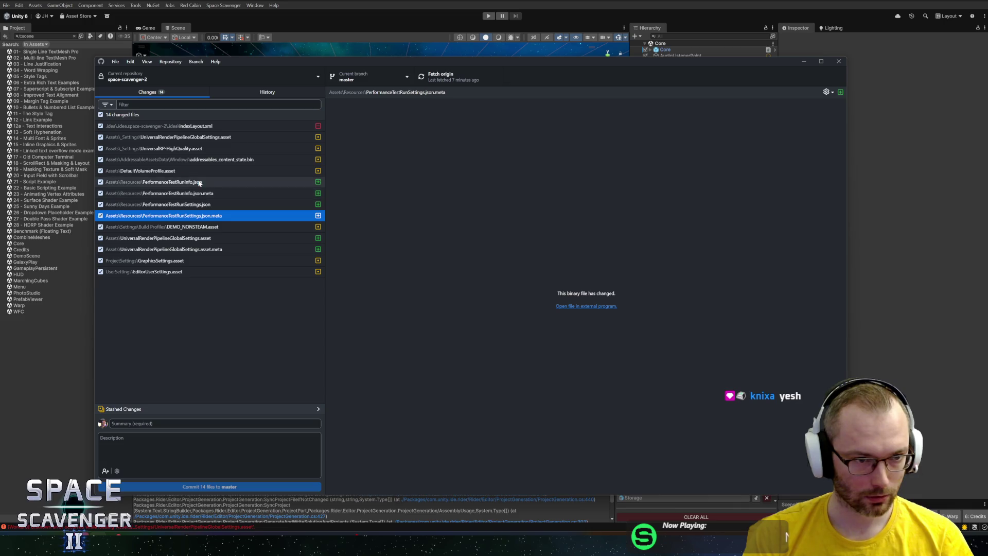
left_click(178, 261)
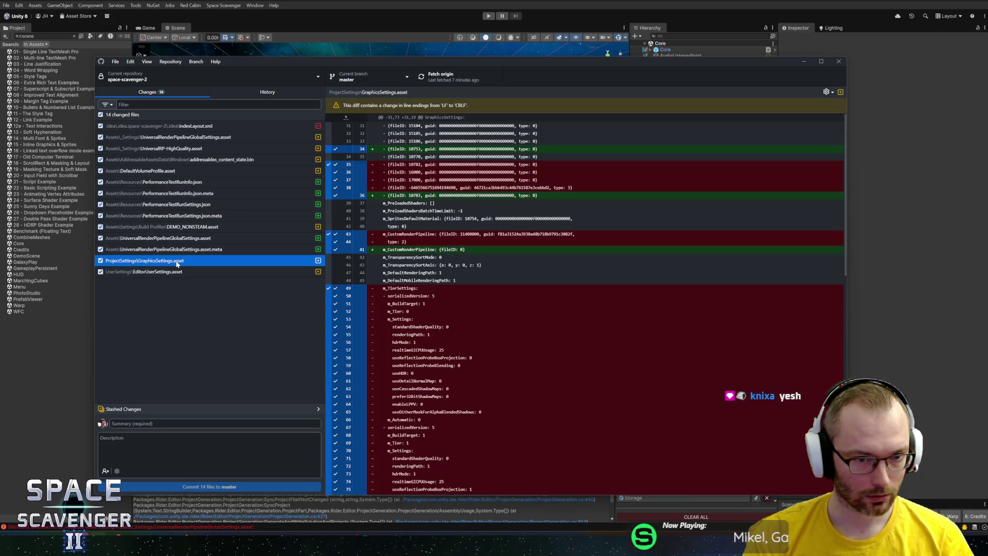
left_click(177, 272)
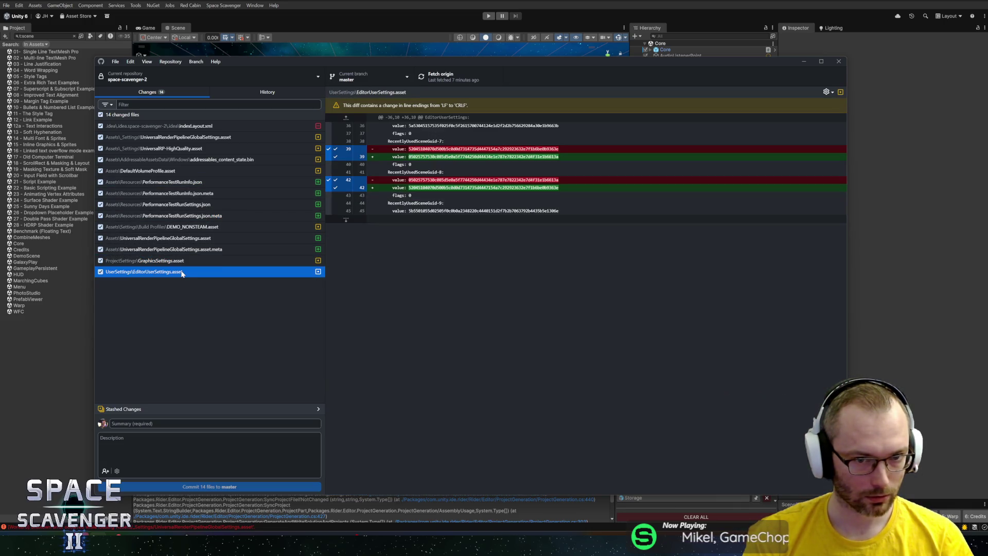
left_click(175, 183)
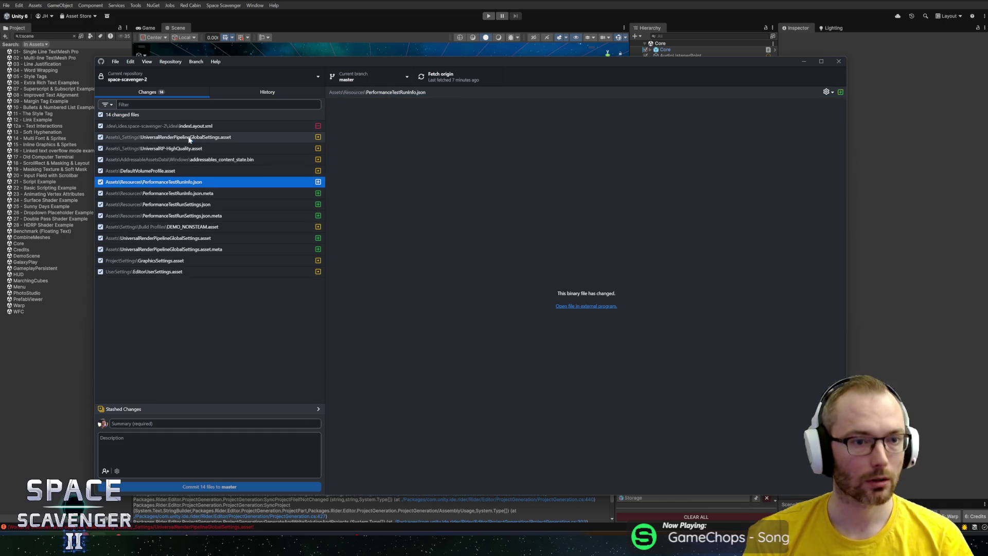
left_click(176, 137)
left_click(19, 5)
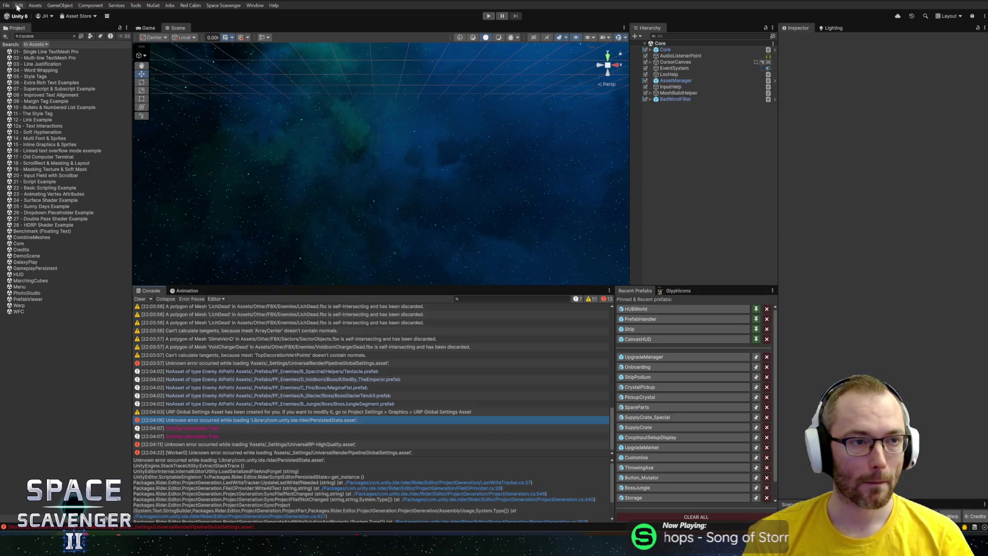
Open Build Profiles from the File menu and look over the profile settings
left_click(6, 5)
left_click(28, 104)
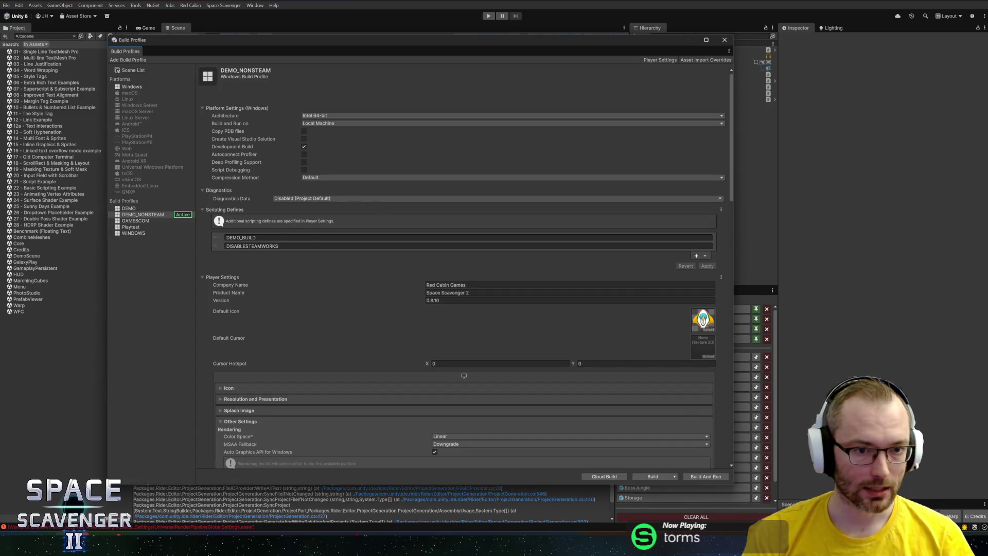
scroll(306, 301, "down", 3)
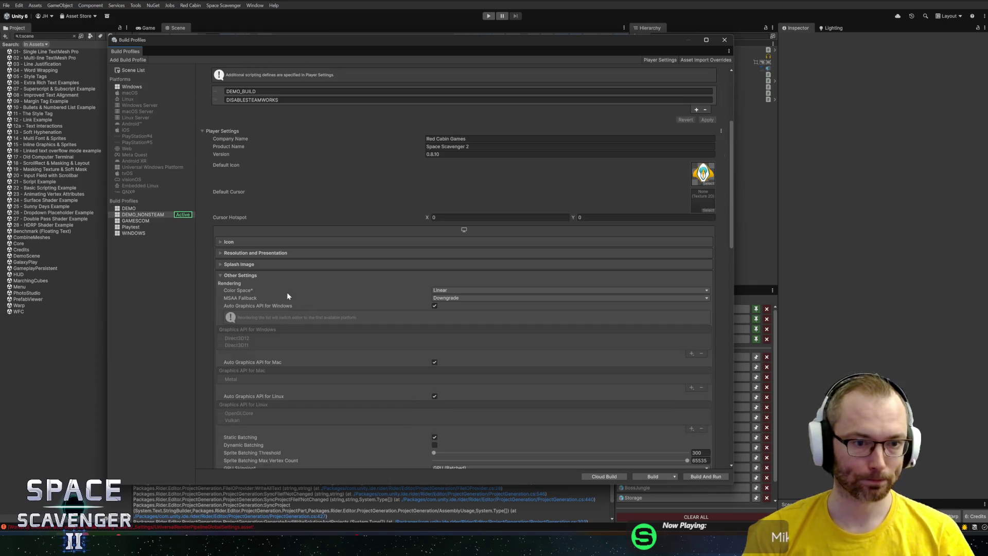
scroll(265, 273, "down", 5)
scroll(263, 278, "down", 10)
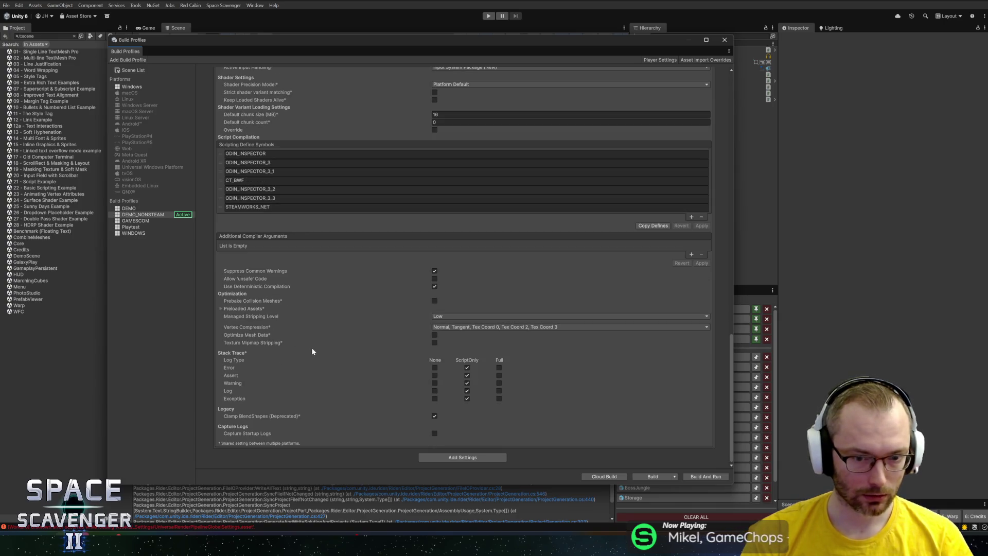
scroll(272, 257, "up", 18)
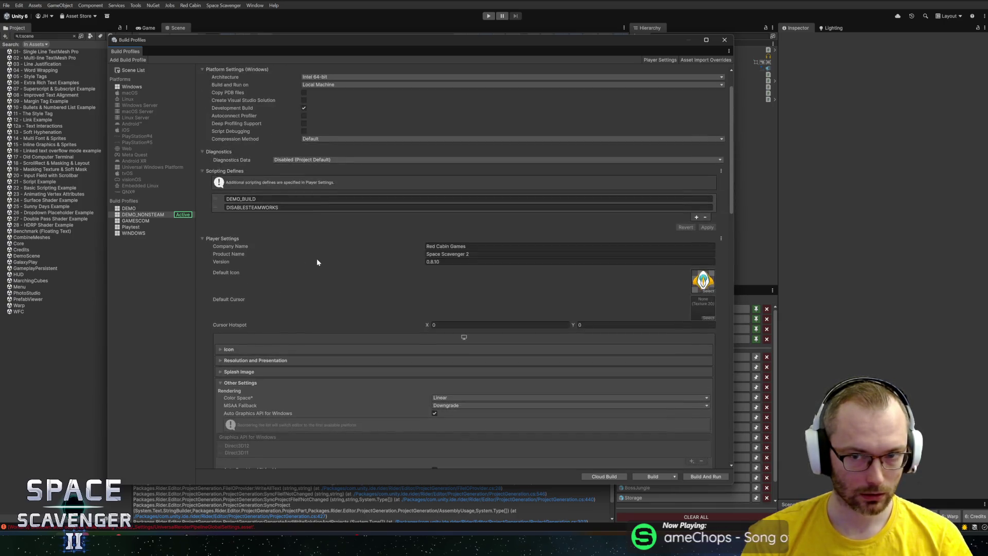
scroll(316, 262, "up", 2)
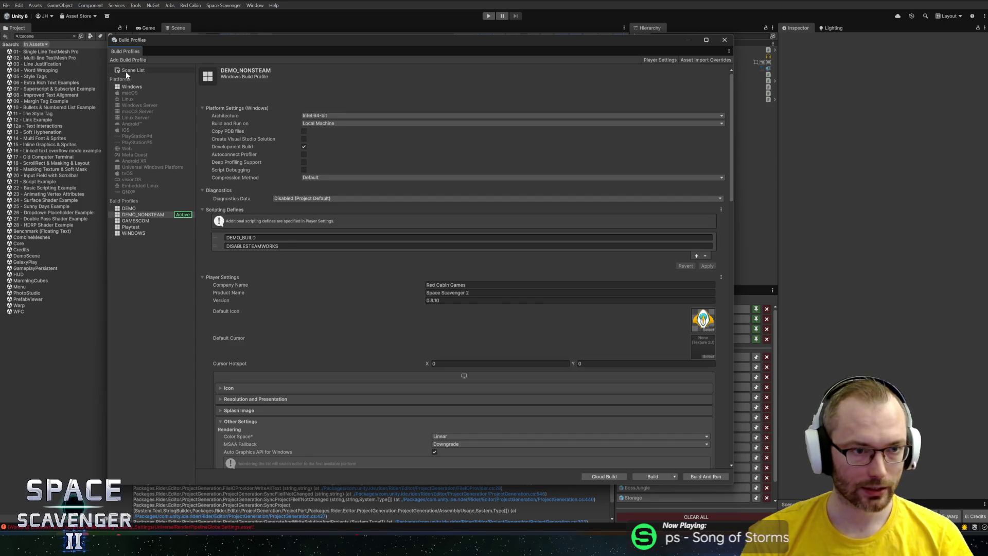
Uncheck Scenes/HUD in the Scene List, then go back to the DEMO_NONSTEAM profile
left_click(128, 71)
left_click(243, 133)
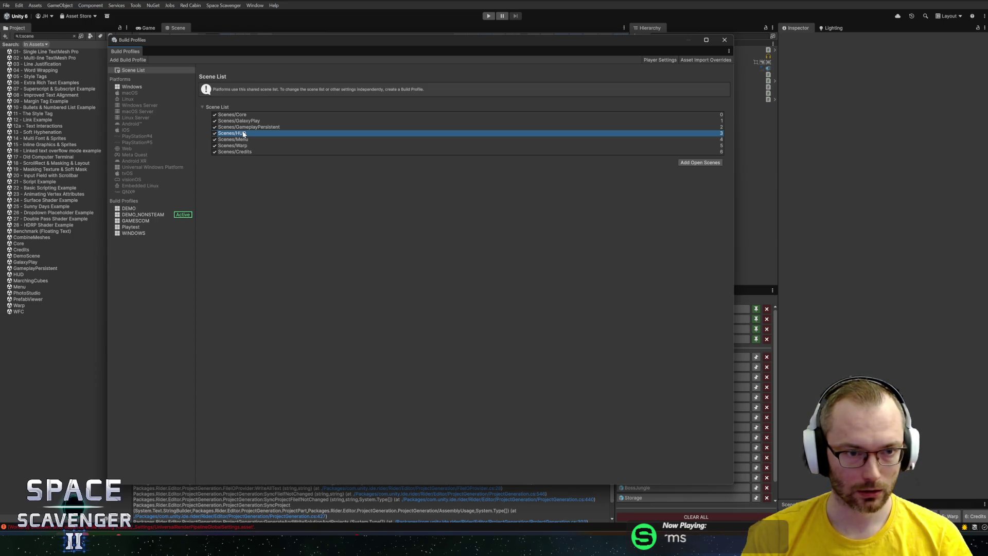
left_click(215, 133)
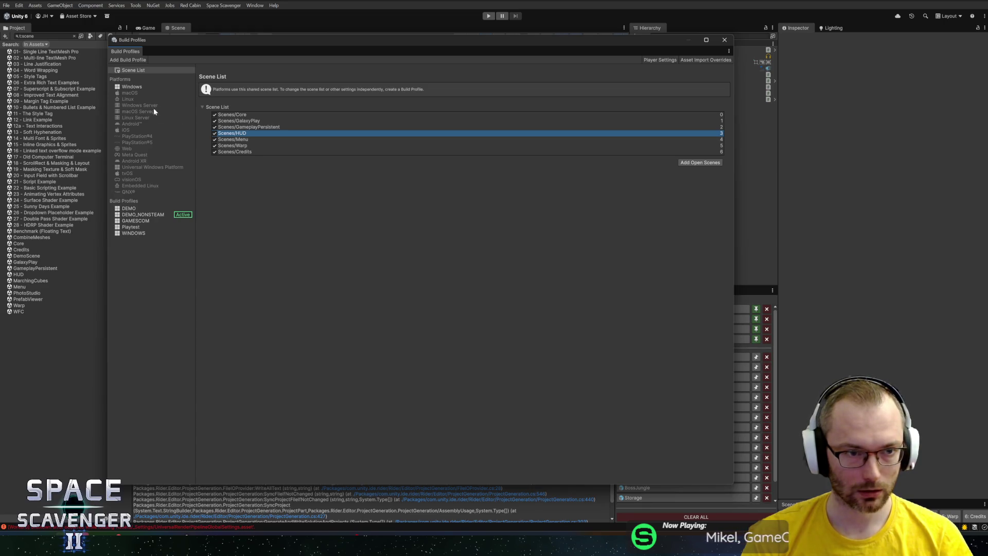
left_click(149, 215)
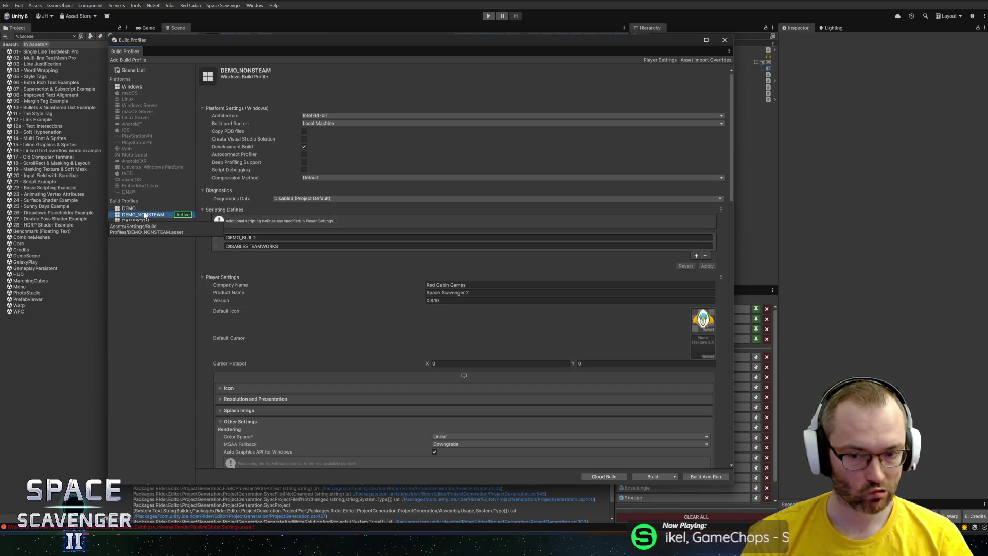
Build DEMO_NONSTEAM into the Demo NO STEAM folder with the Addressables build report enabled
left_click(646, 478)
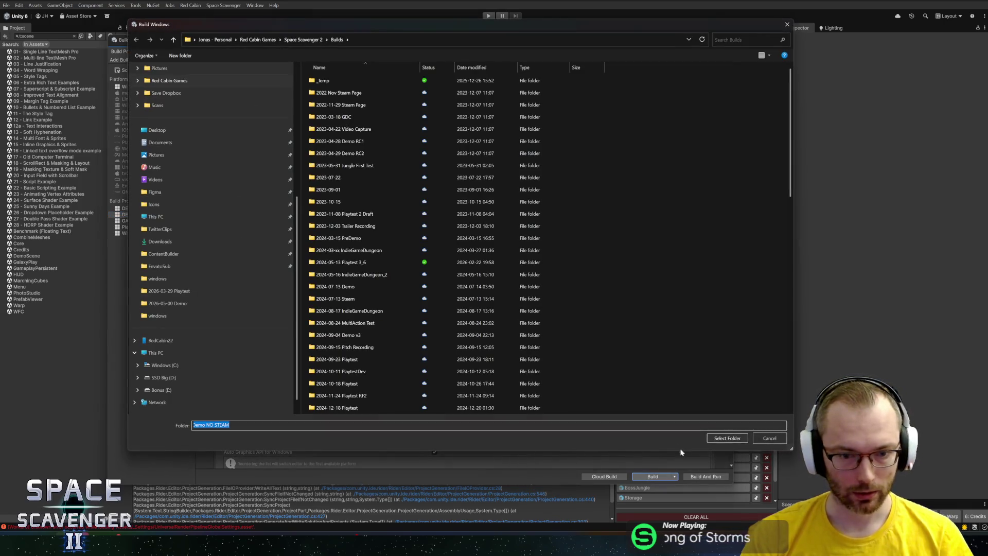
left_click(727, 438)
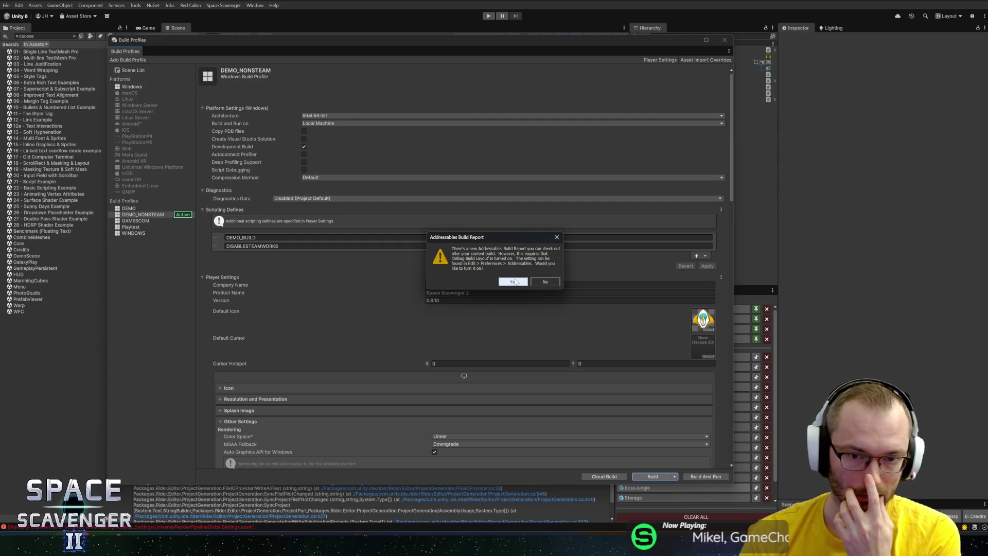
left_click(515, 282)
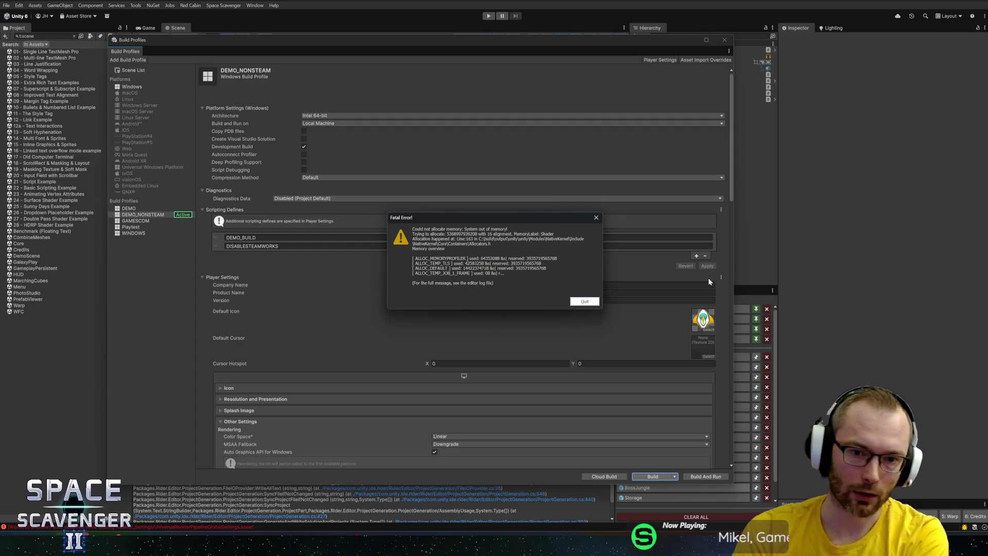
Quit the crashed Unity, reopen space-scavenger-2 from Unity Hub, and show GitHub Desktop's commit history
left_click(585, 301)
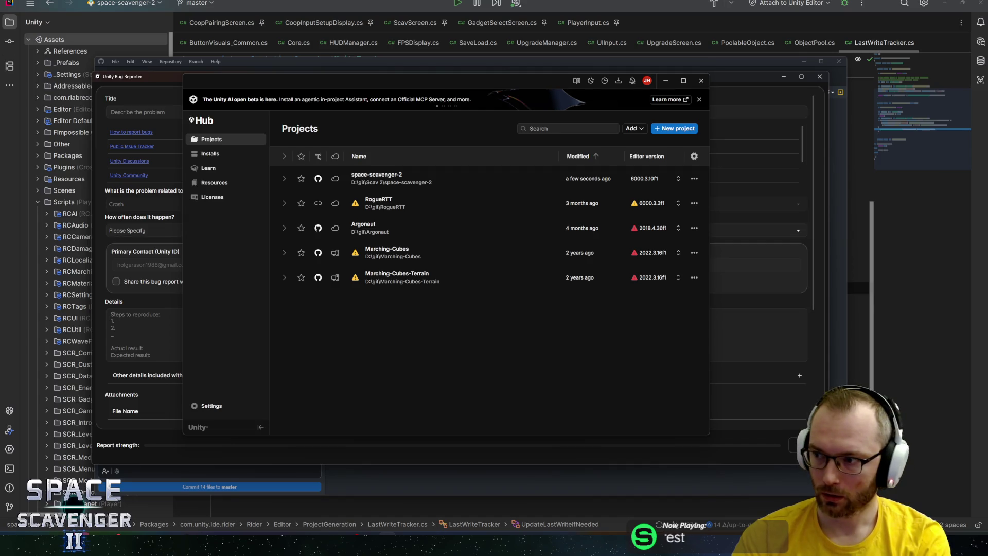
left_click(322, 136)
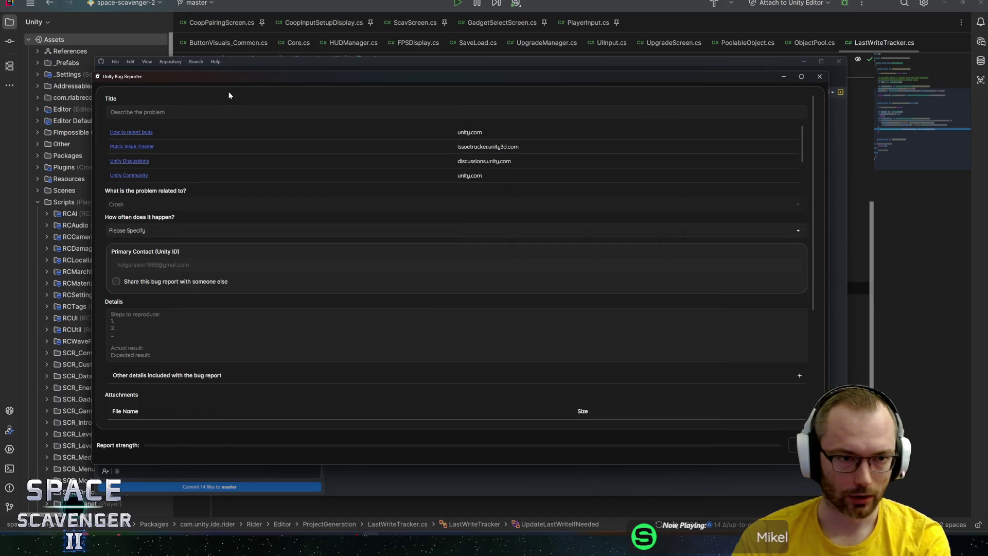
key("alt+Tab")
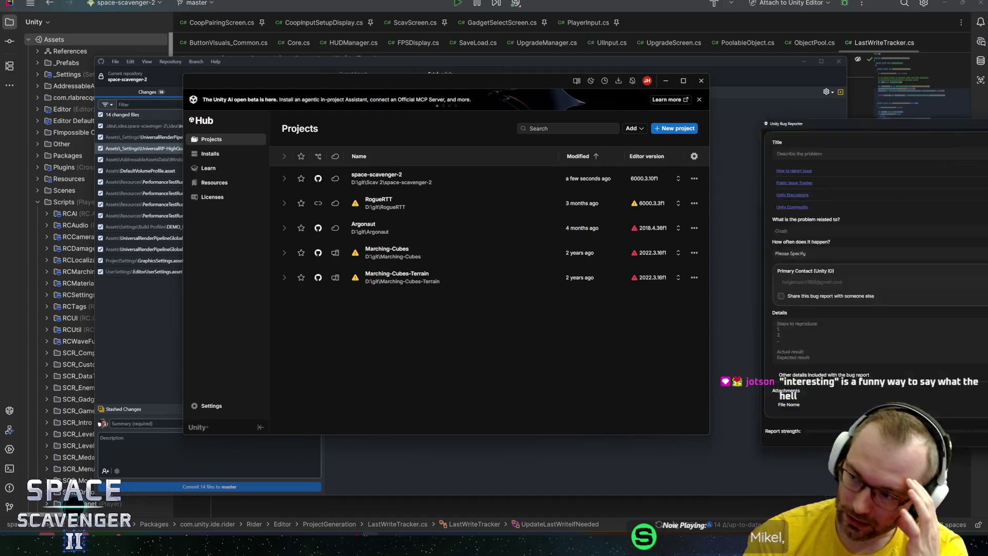
scroll(566, 267, "down", 5)
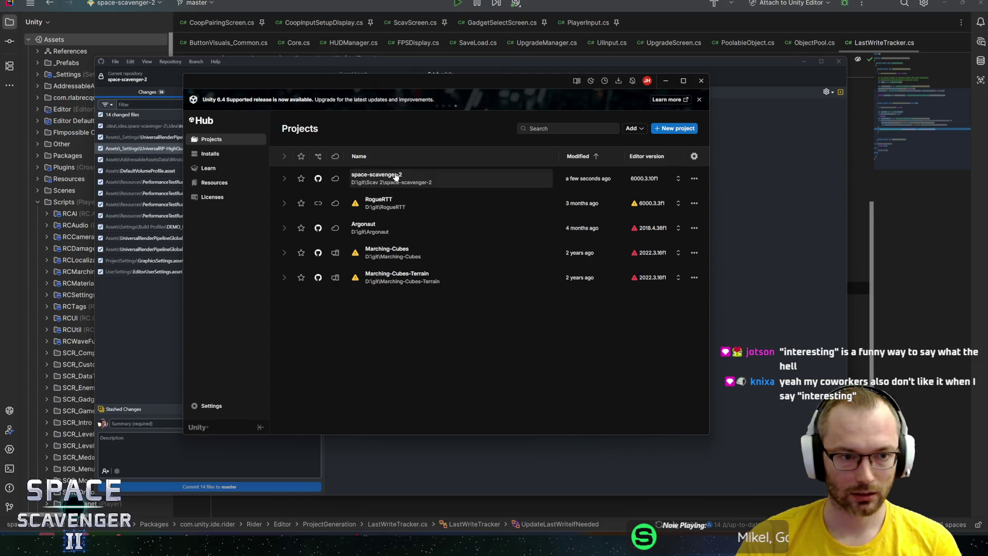
left_click(396, 177)
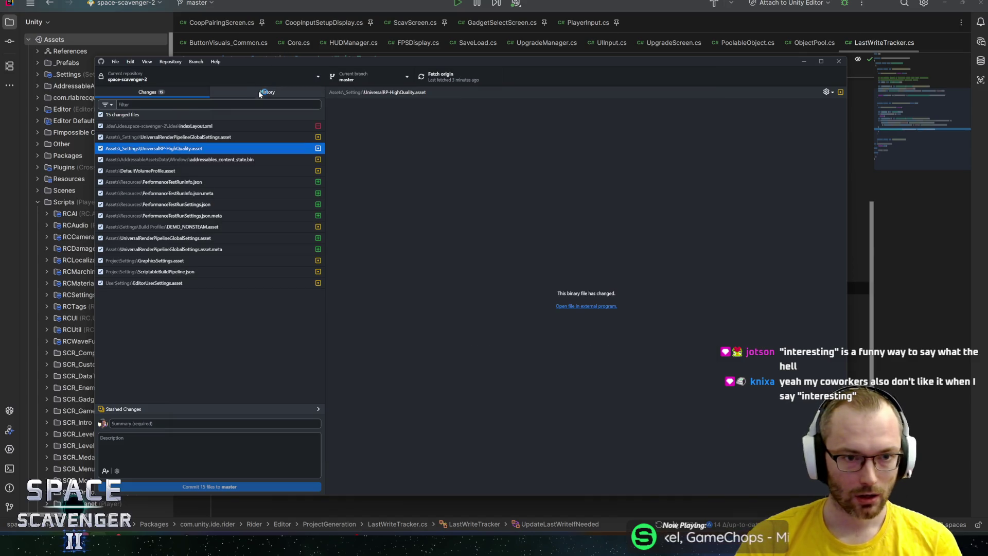
left_click(259, 91)
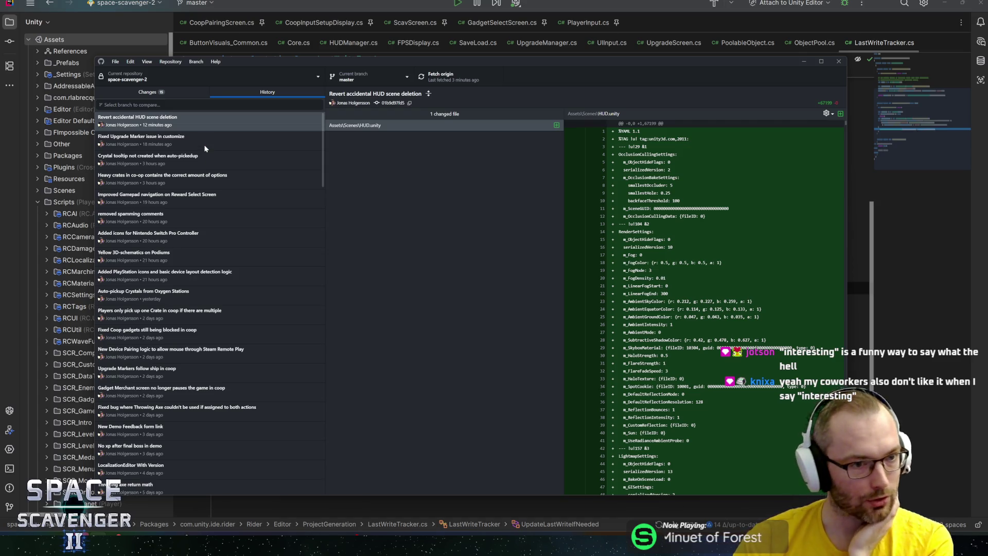
Review the Fixed Upgrade Marker commit's Localization.csv, FPSDisplay.cs, UpgradeManager and DEMO asset diffs
left_click(203, 161)
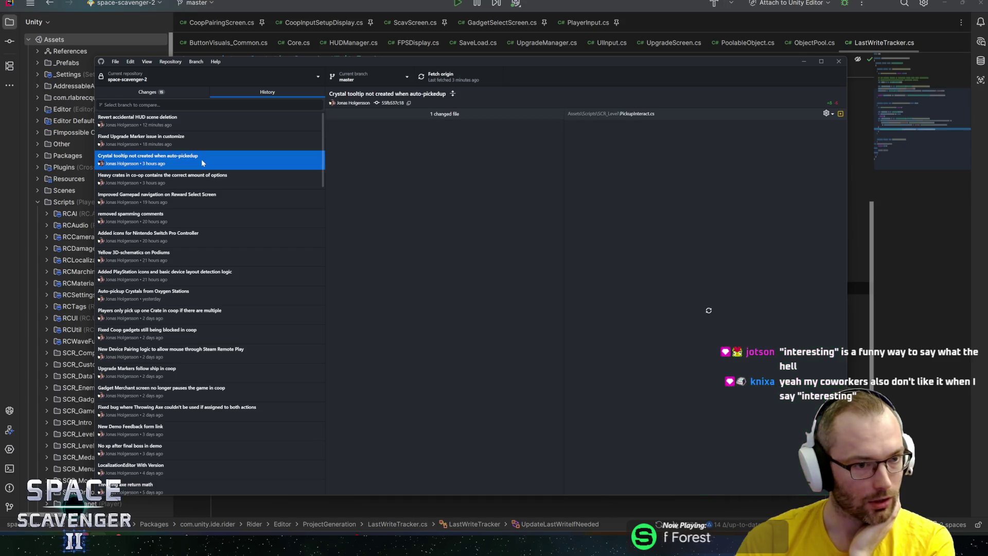
left_click(204, 142)
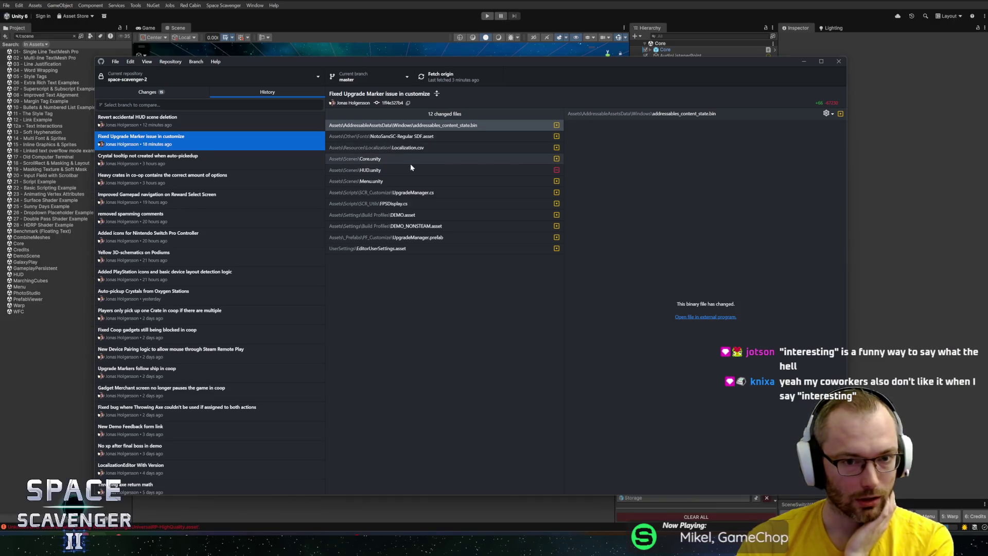
left_click(425, 148)
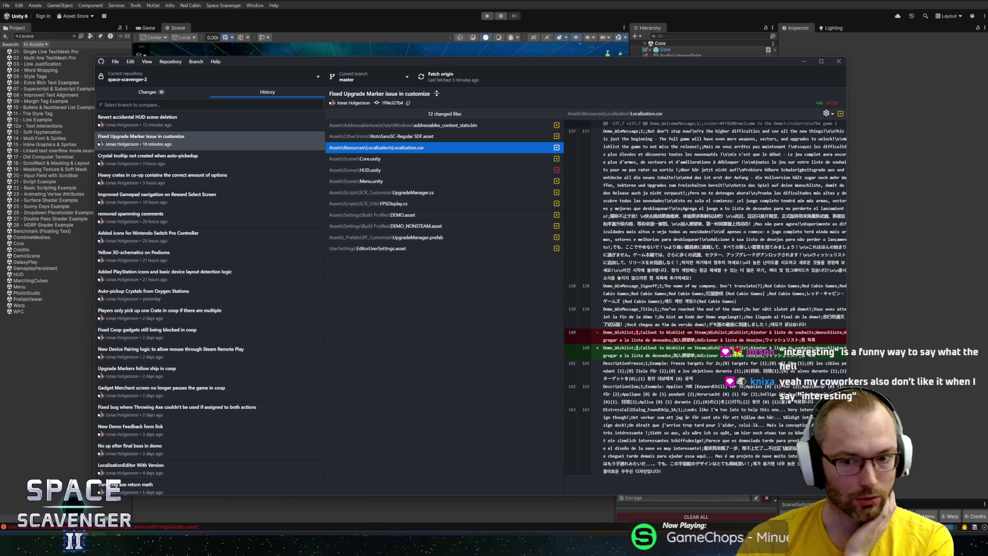
left_click(380, 206)
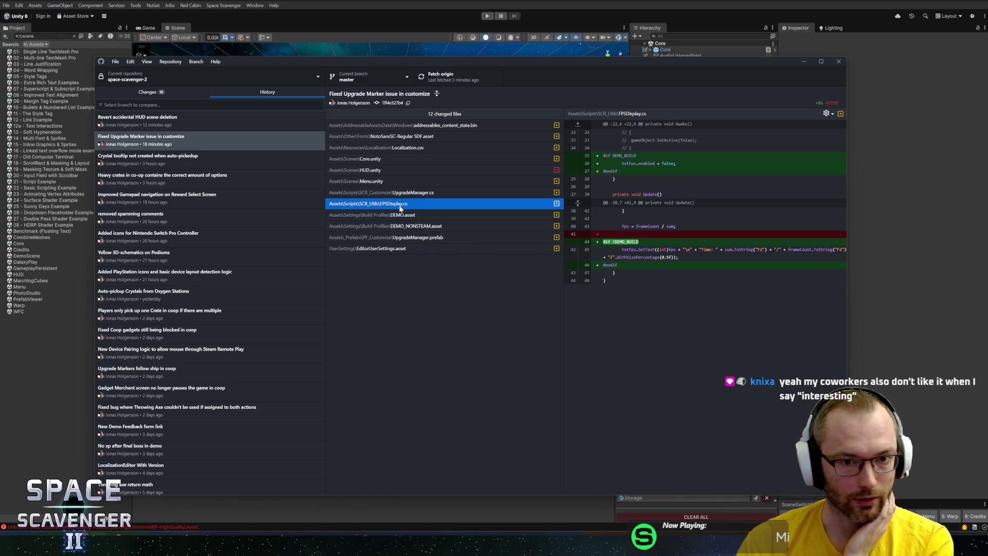
left_click(414, 195)
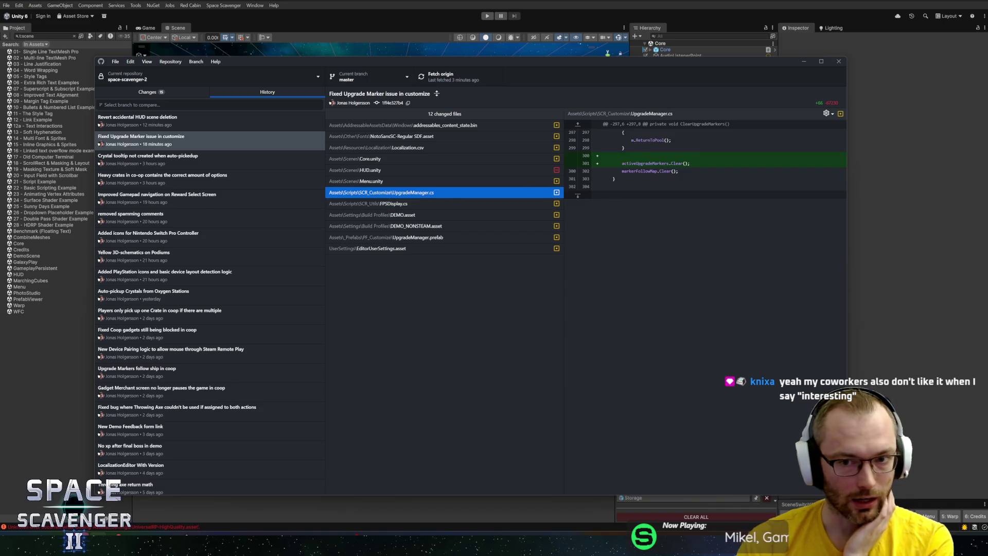
mouse_move(622, 163)
left_mouse_down()
mouse_move(691, 163)
mouse_move(621, 163)
left_mouse_up()
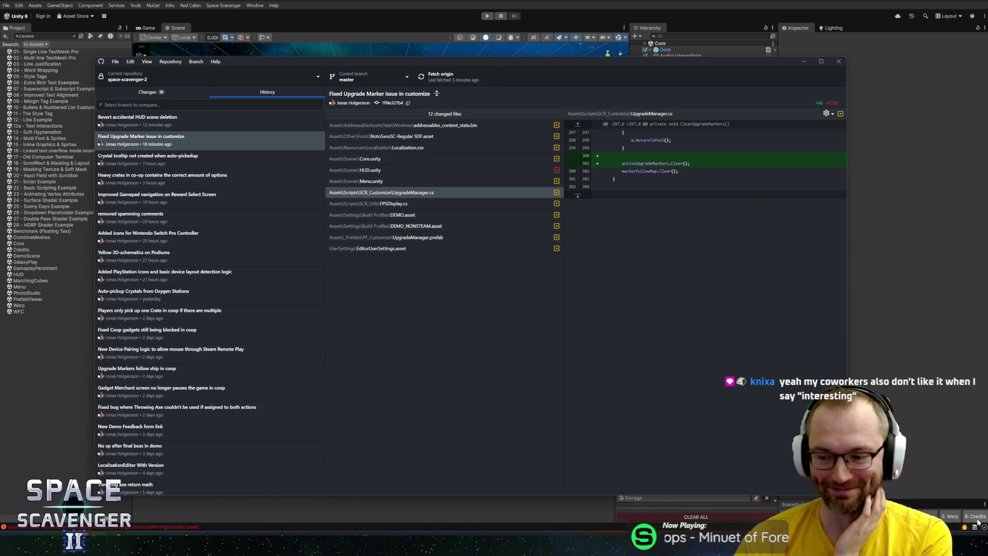
left_click(399, 239)
left_click(418, 227)
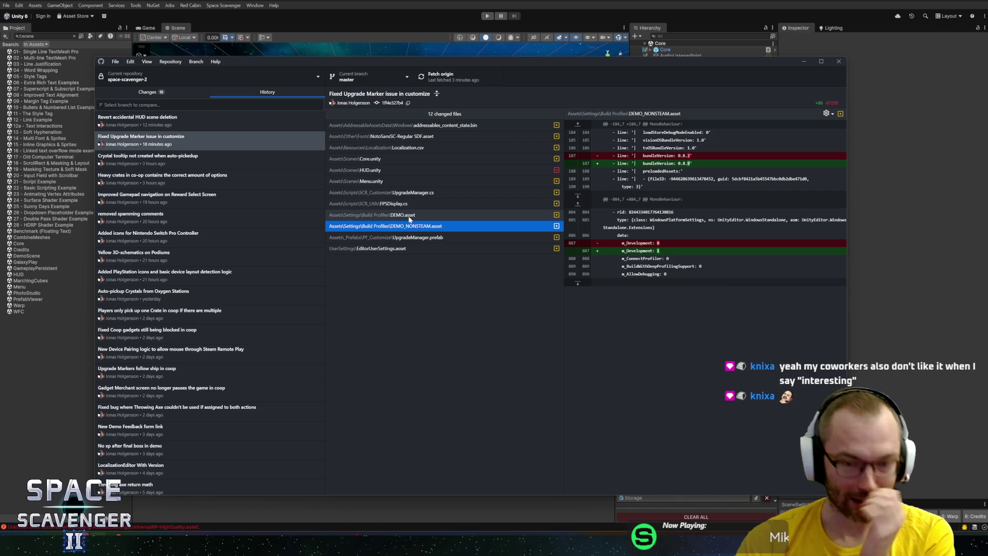
left_click(409, 216)
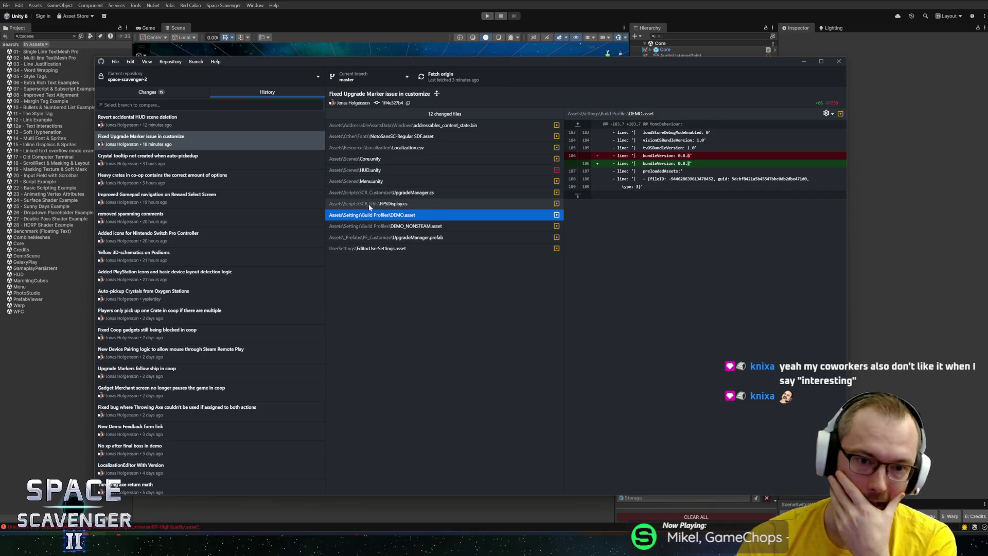
left_click(368, 205)
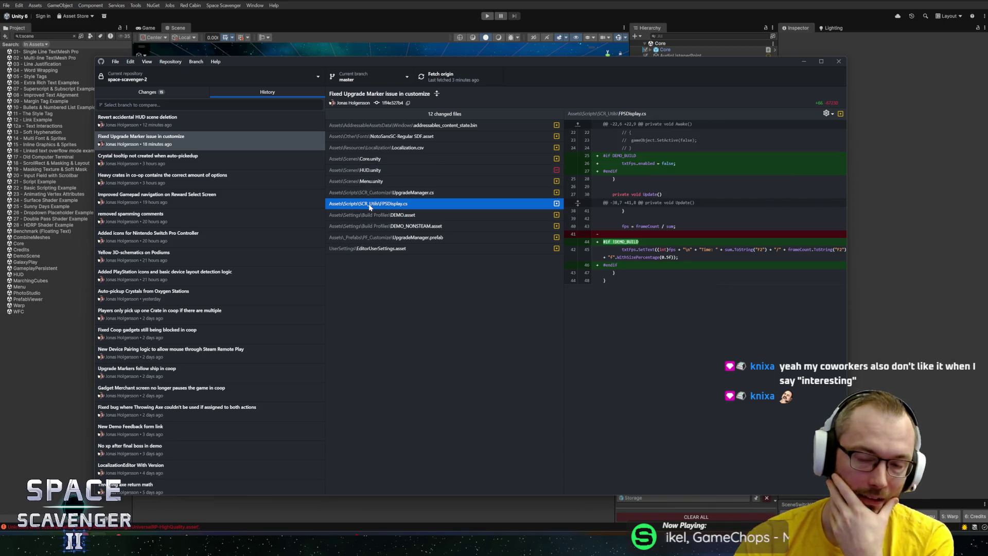
left_click(390, 238)
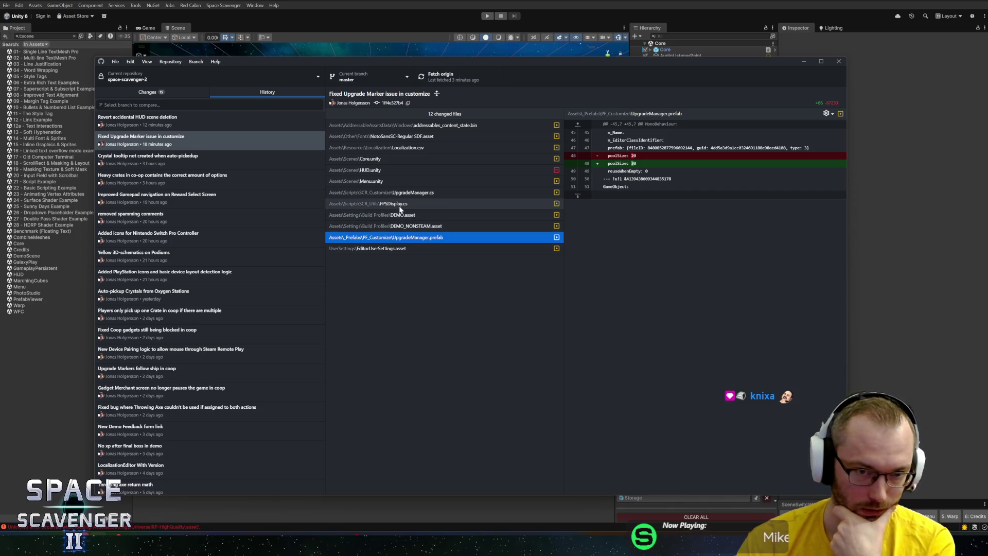
Compare the Crystal tooltip, Fixed Upgrade Marker and Revert HUD scene deletion commits
left_click(179, 157)
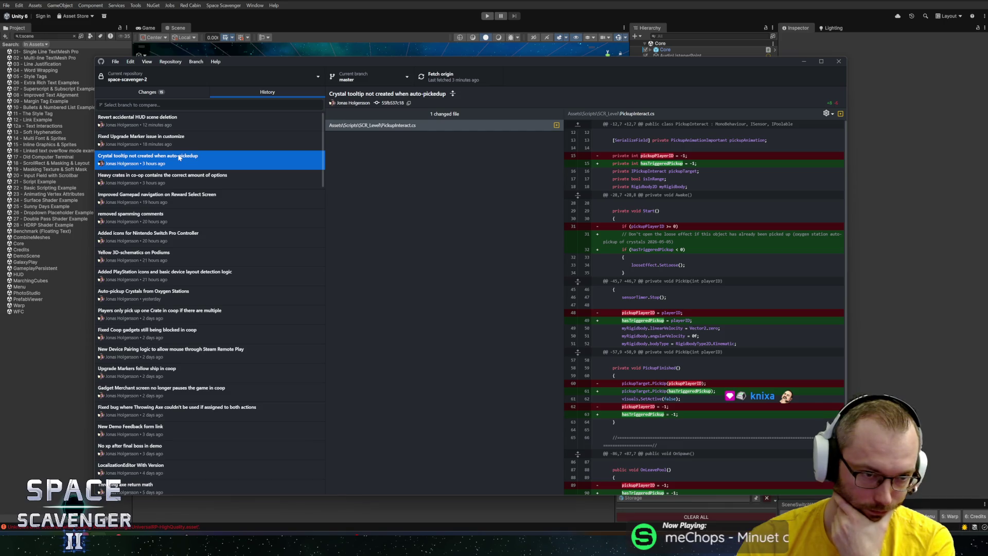
right_click(183, 157)
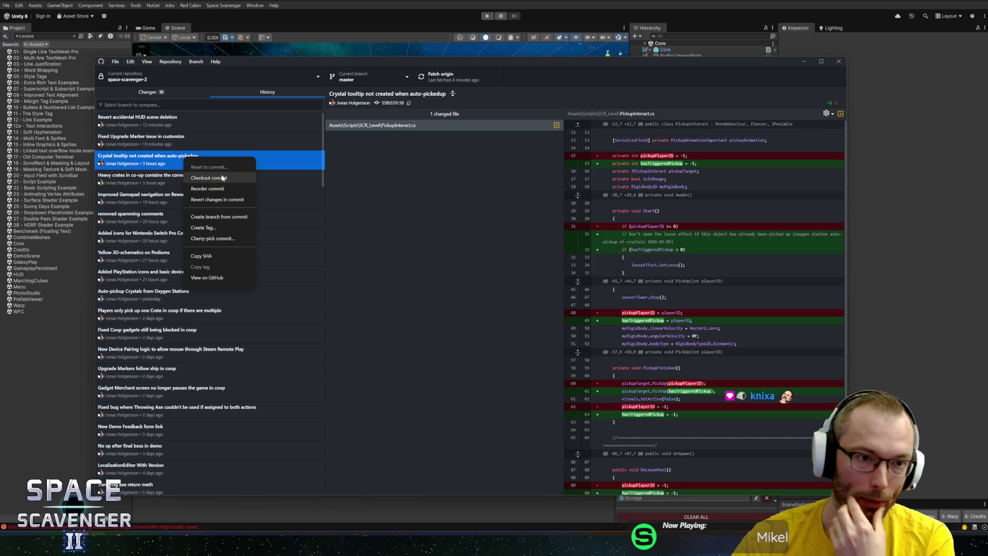
left_click(216, 132)
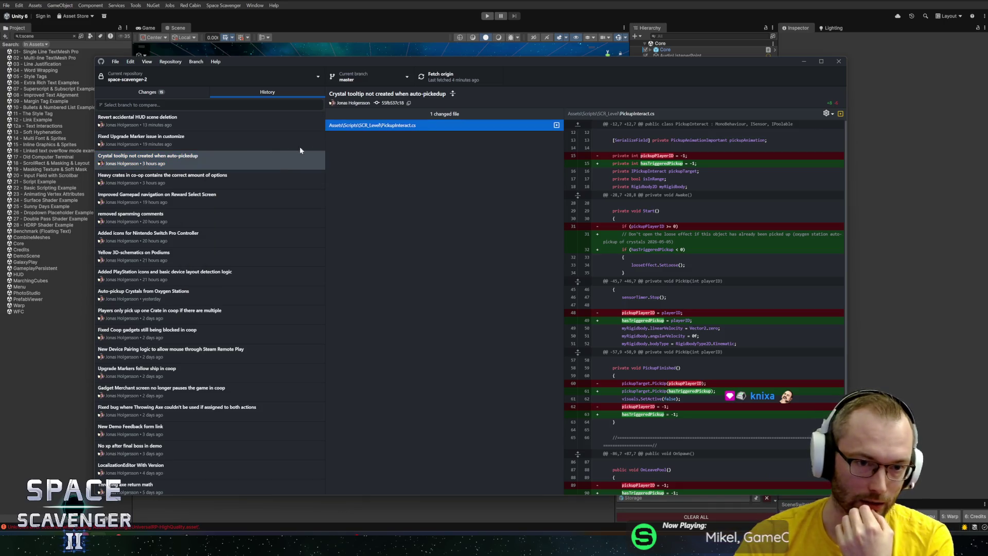
left_click(273, 138)
left_click(277, 121)
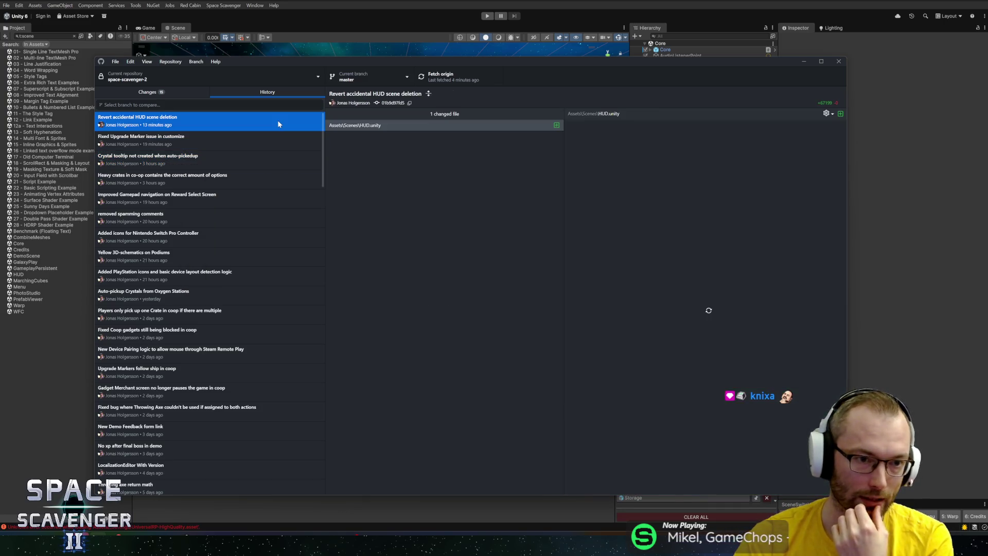
left_click(230, 158)
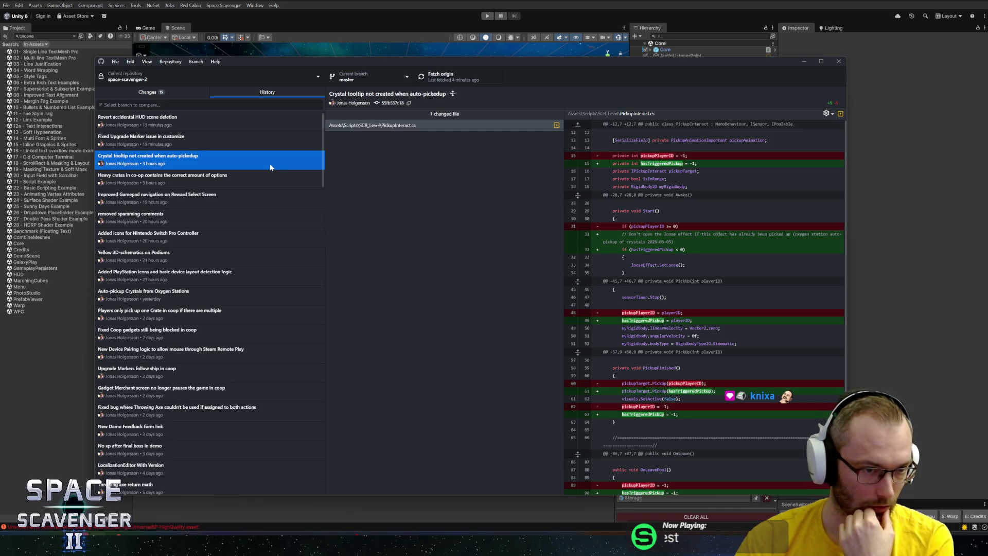
left_click(221, 120)
left_click(218, 137)
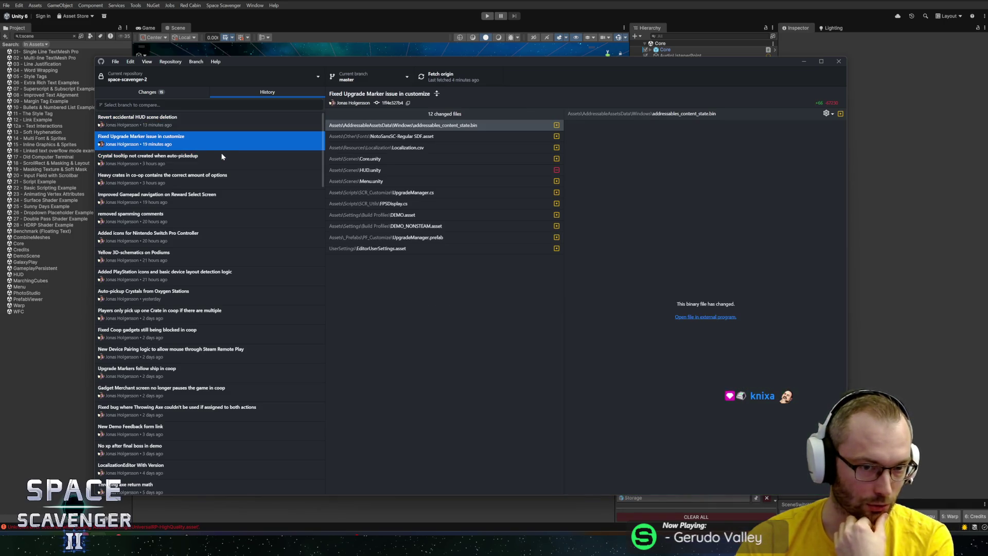
left_click(217, 123)
left_click(226, 138)
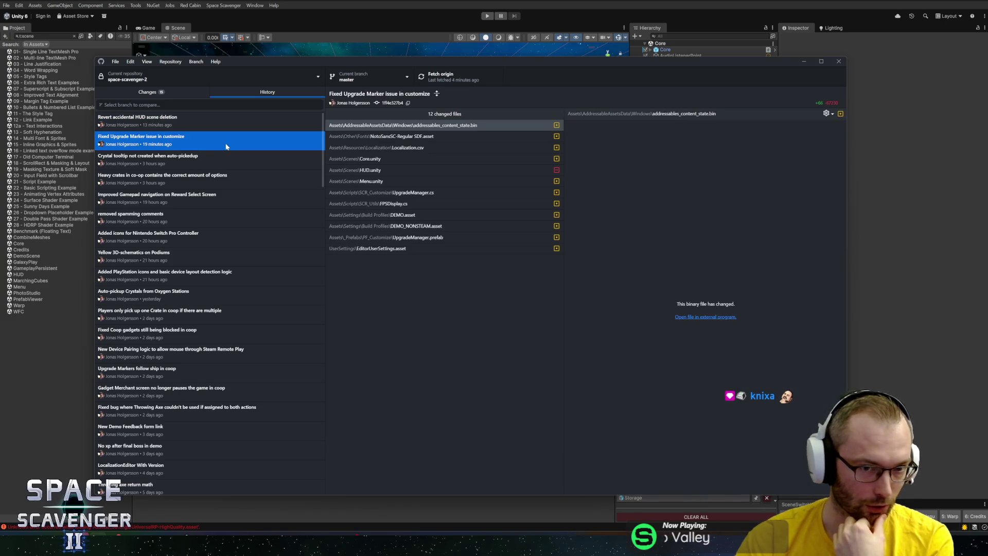
left_click(211, 156)
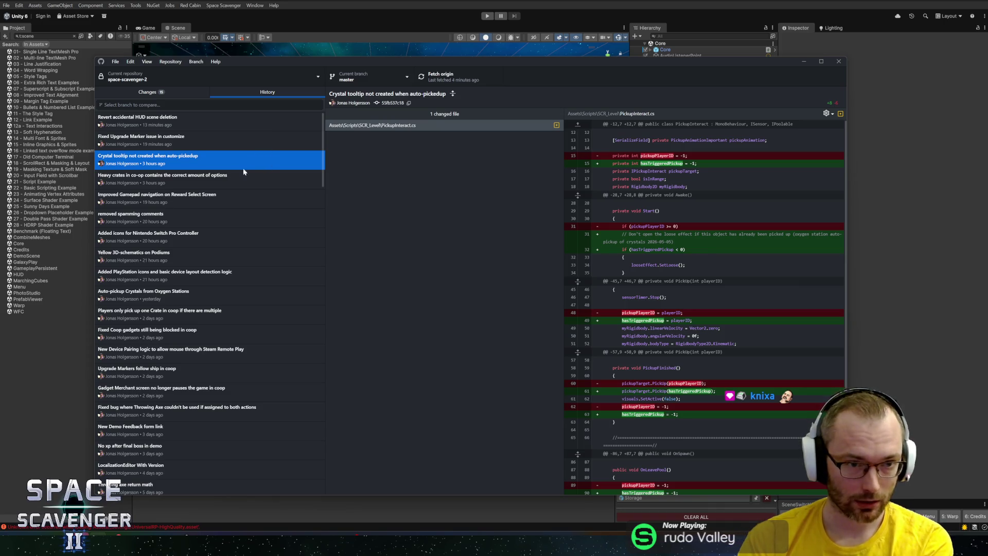
left_click(222, 140)
left_click(205, 157)
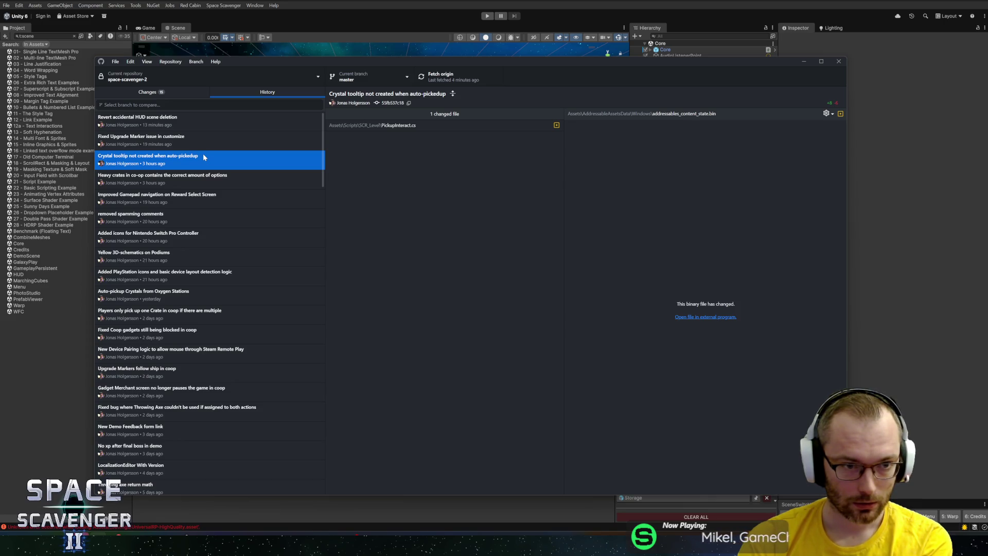
Step through all 12 Fixed Upgrade Marker files, including DEMO.asset, poolSize and Menu.unity changes
left_click(206, 140)
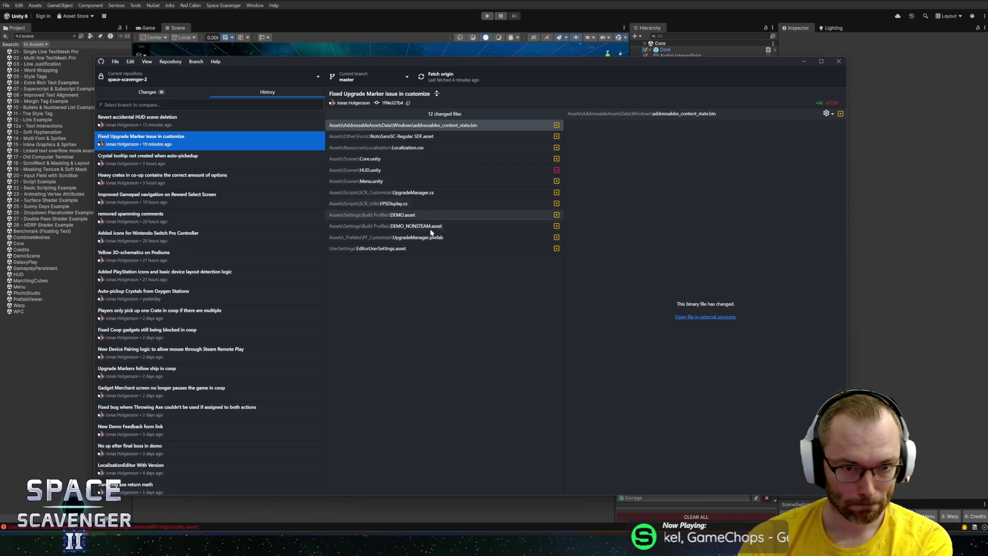
left_click(396, 203)
left_click(403, 216)
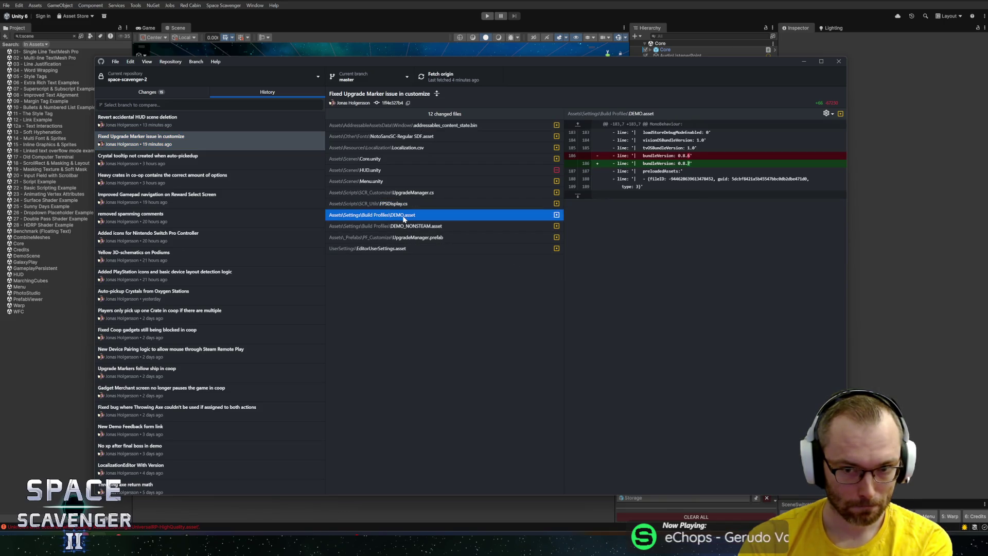
left_click(398, 227)
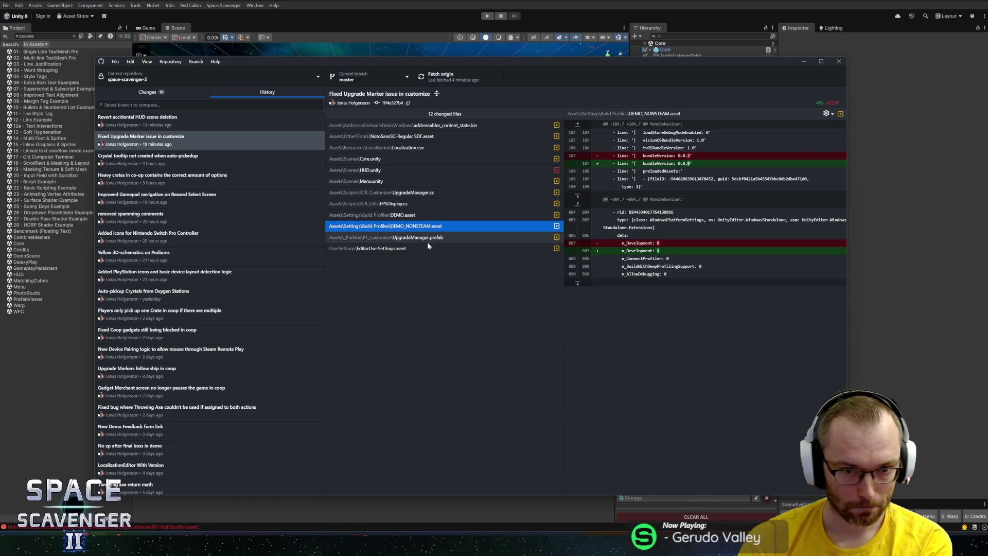
left_click(423, 240)
left_click(420, 248)
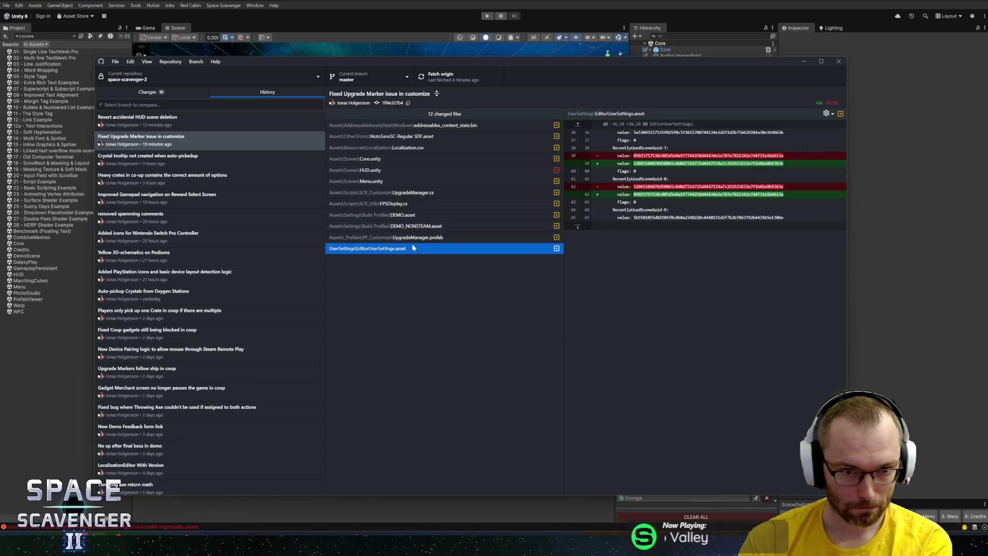
left_click(417, 239)
left_click(406, 203)
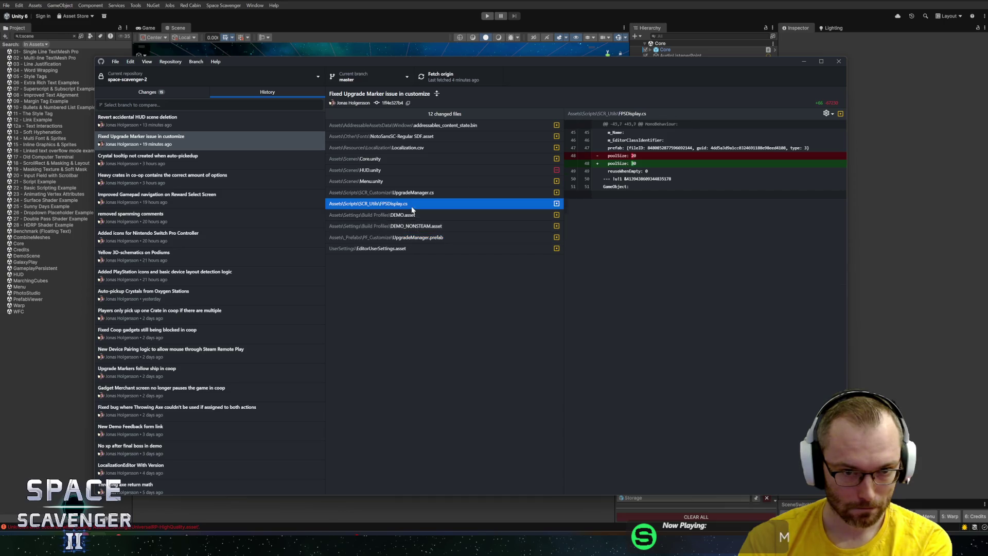
left_click(408, 193)
left_click(403, 182)
left_click(404, 170)
left_click(407, 157)
left_click(408, 148)
left_click(420, 136)
left_click(421, 126)
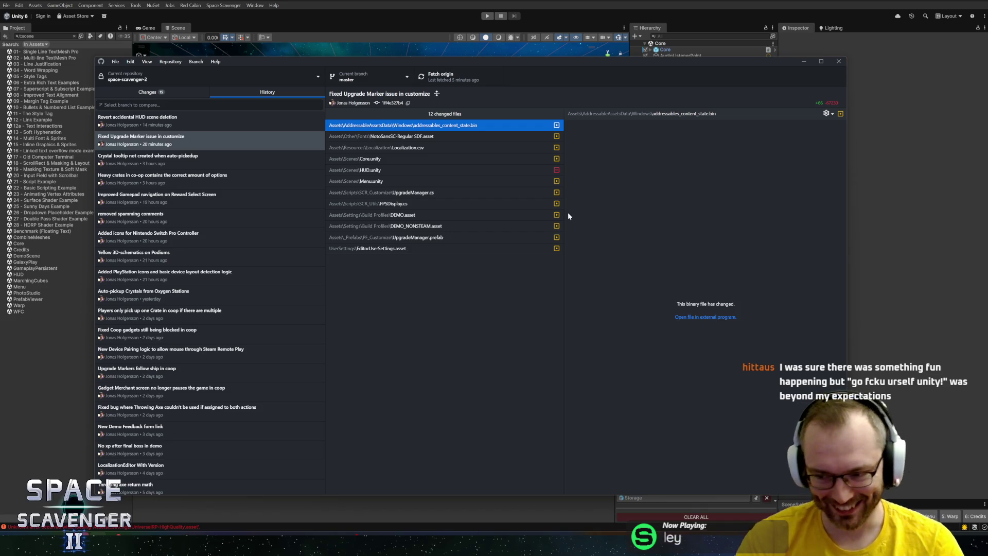
Revisit the Crystal tooltip commit's actions, then show the 15 uncommitted changed files
left_click(186, 155)
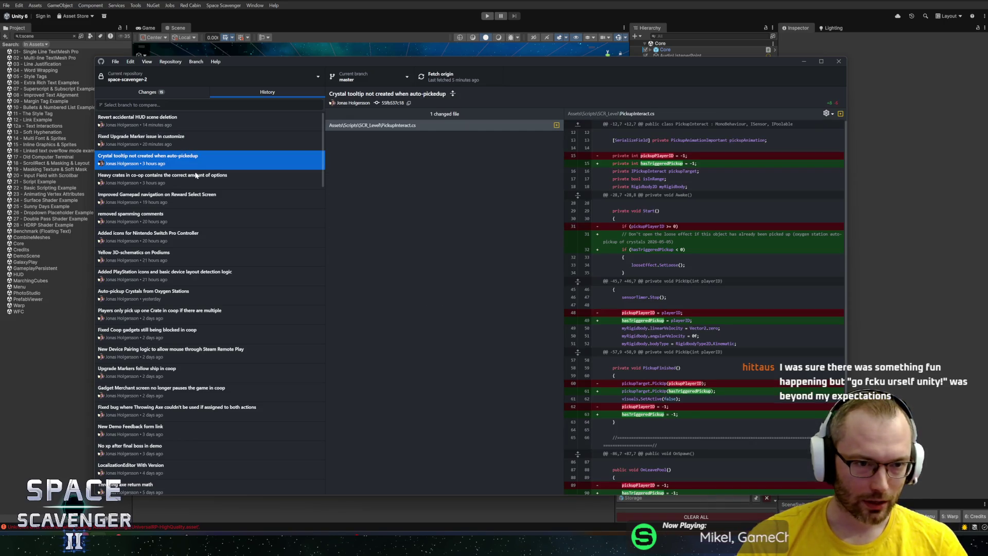
right_click(214, 165)
left_click(180, 91)
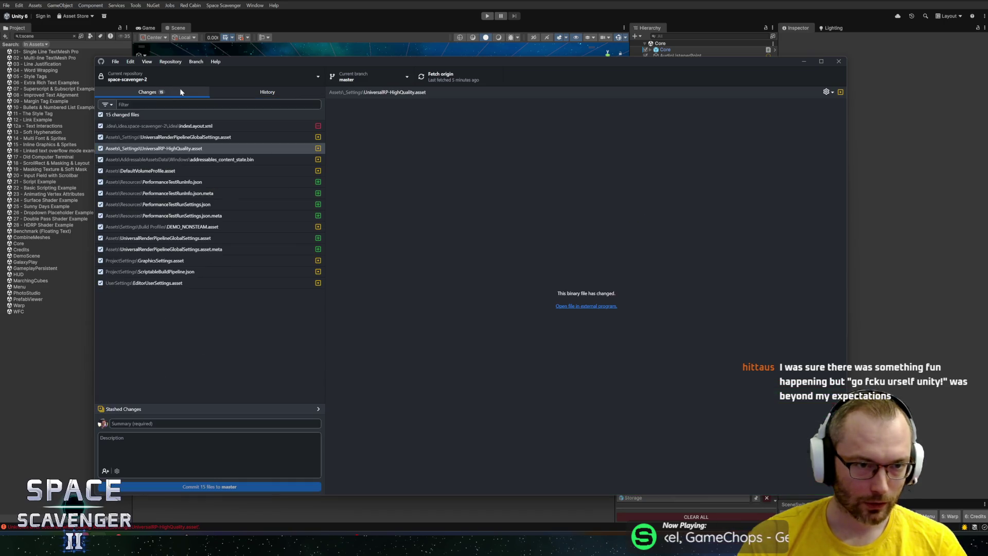
Discard all 15 uncommitted changes, then the remaining 4, until no local changes remain
right_click(145, 114)
left_click(183, 122)
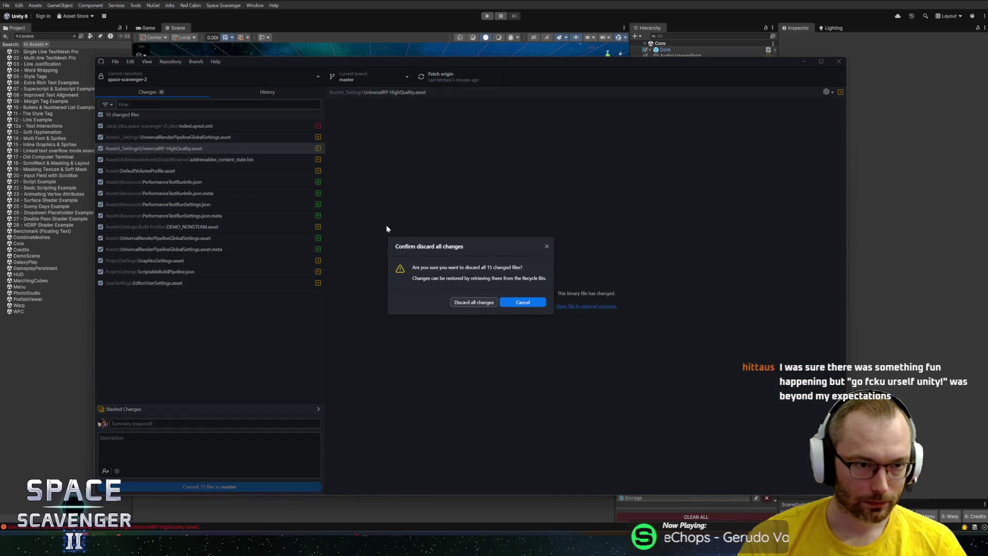
left_click(473, 301)
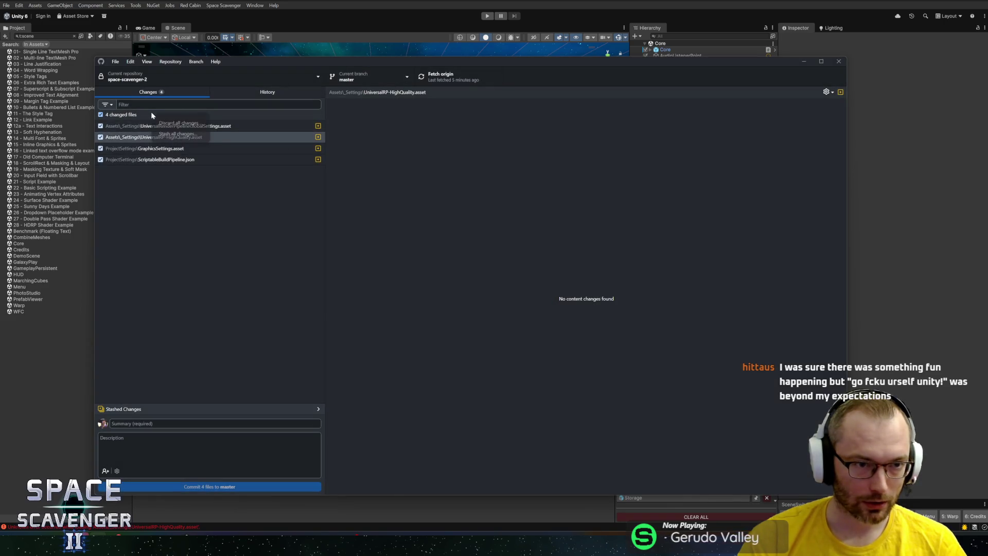
right_click(149, 114)
left_click(183, 121)
left_click(479, 319)
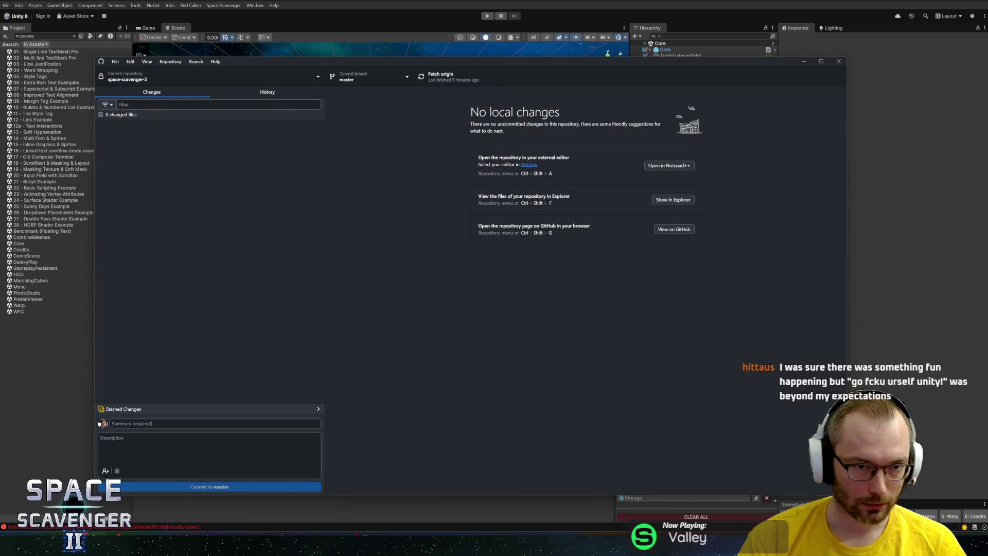
left_click(265, 93)
right_click(176, 162)
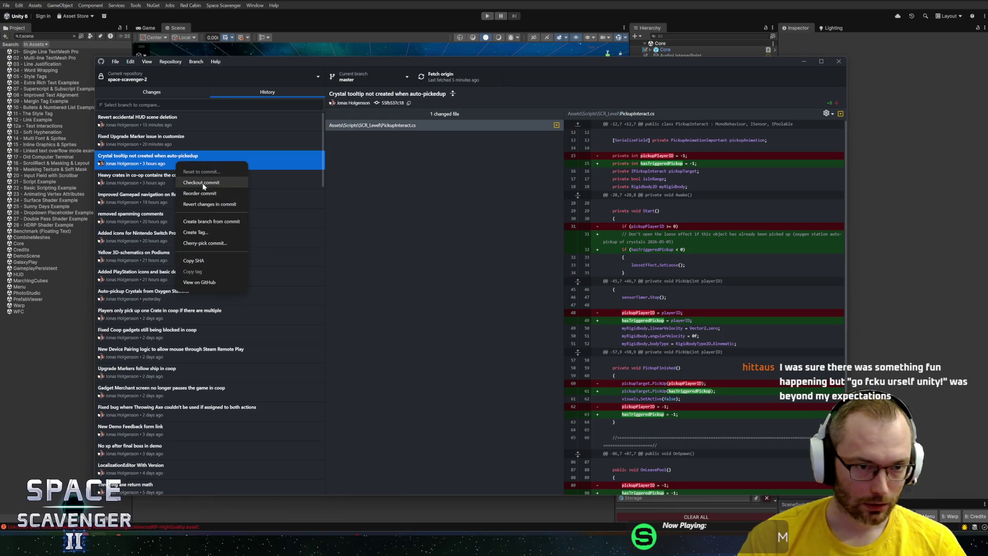
Check out commit 'Crystal tooltip not created when auto-pickup' (55fb537) and review Changes and History
left_click(203, 182)
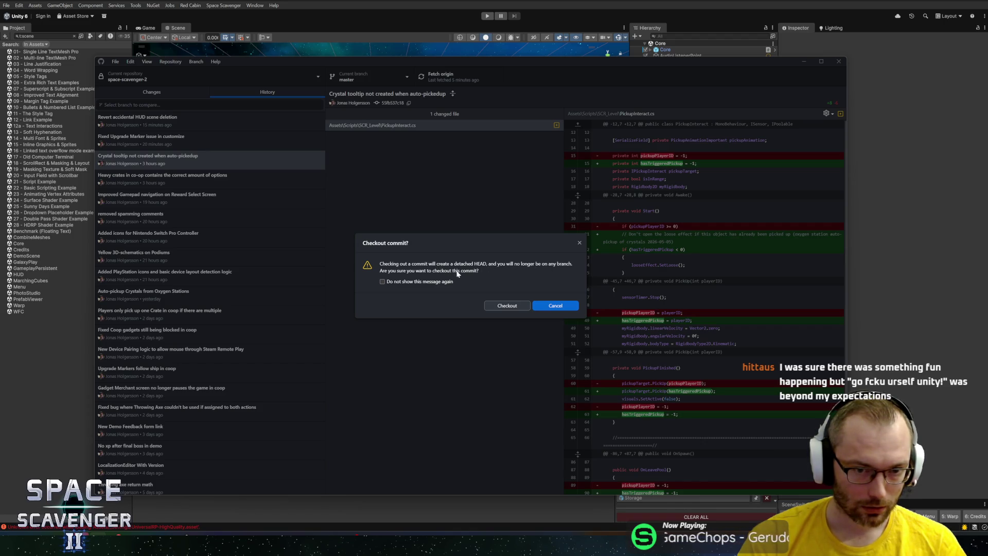
left_click(512, 305)
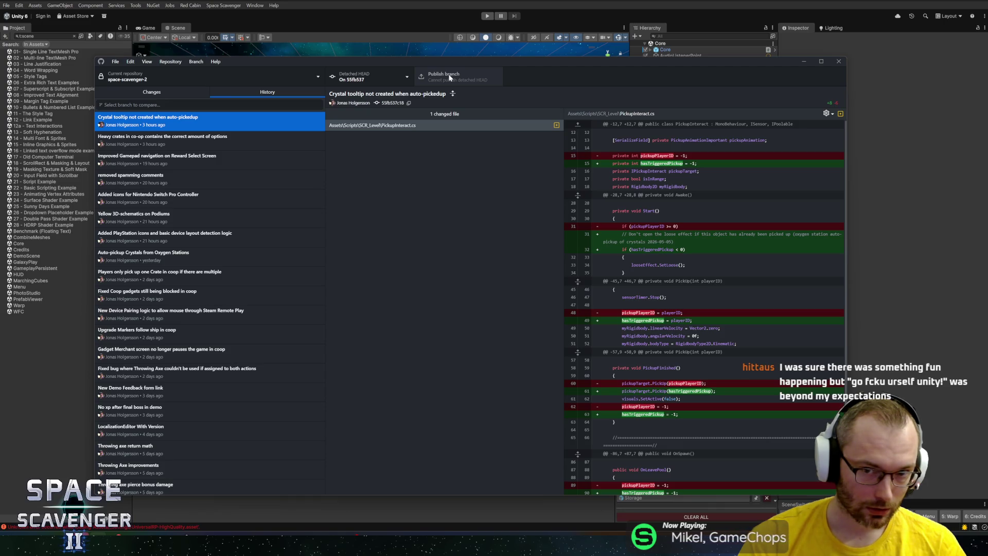
mouse_move(438, 63)
left_mouse_down()
mouse_move(449, 50)
mouse_move(438, 48)
left_mouse_up()
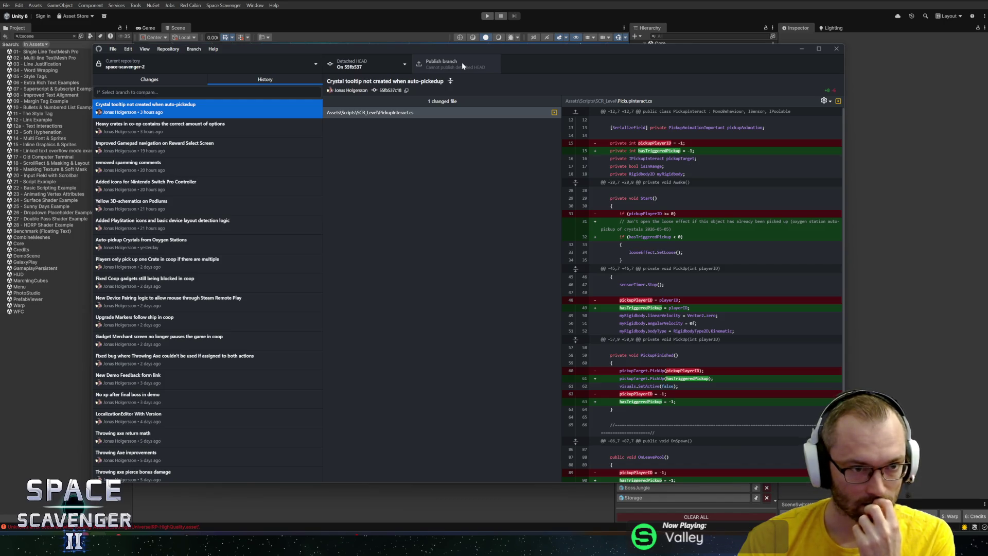
left_click(171, 78)
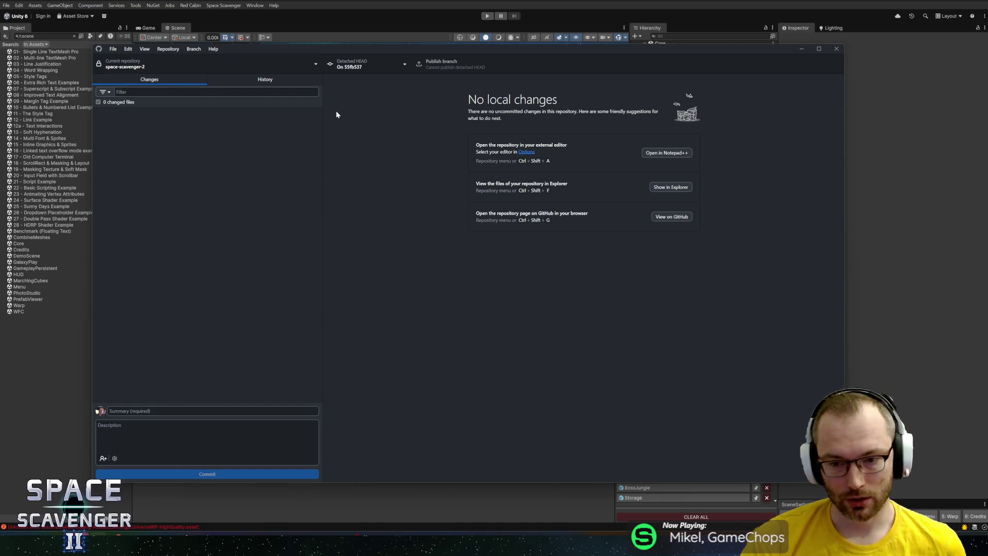
left_click(254, 79)
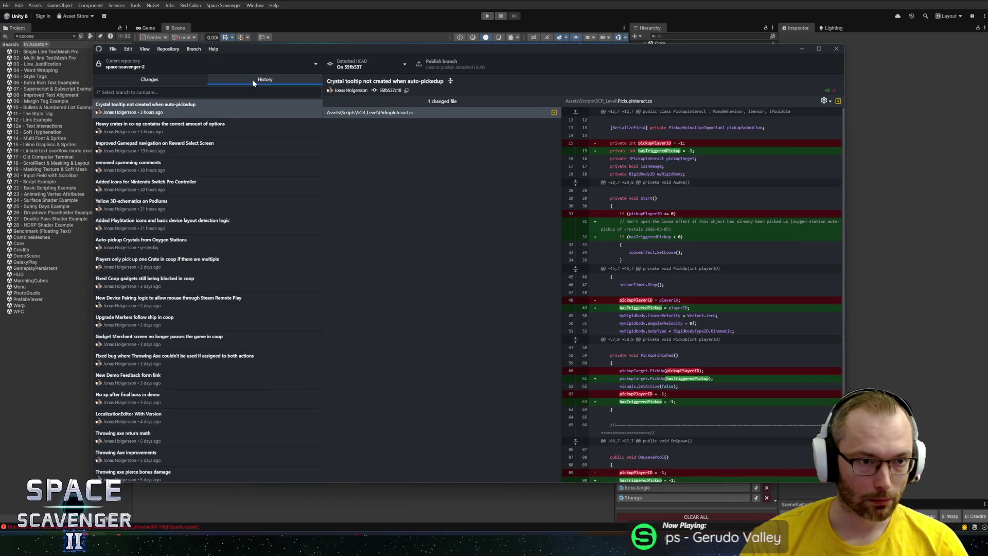
left_click(156, 78)
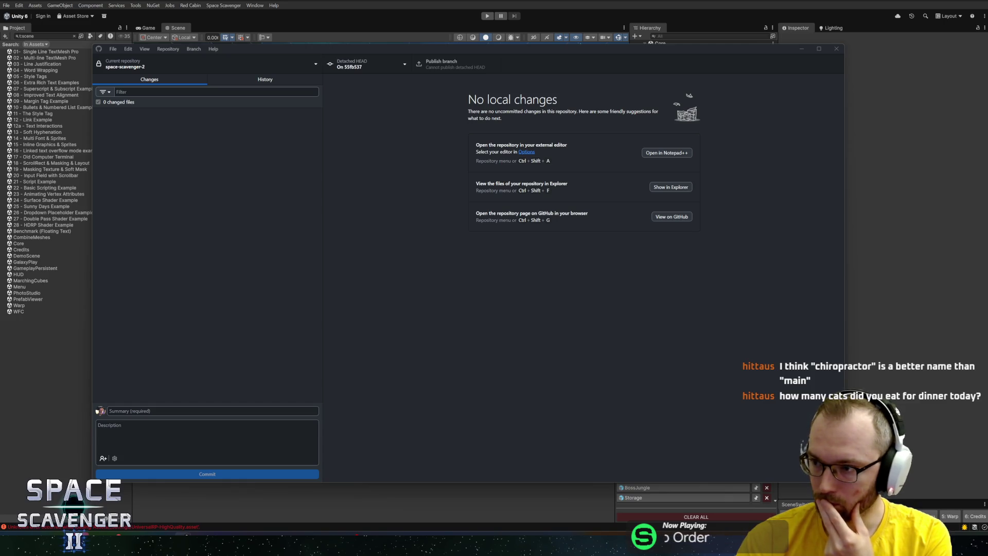
Switch to Firefox to read Le Chat's answer on overriding master with the checked-out commit
key("alt+Tab")
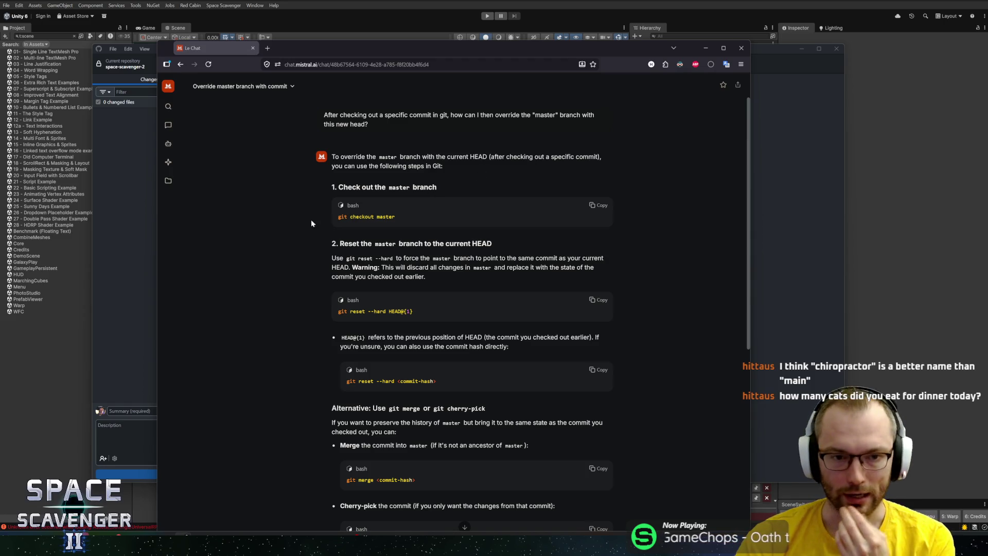
left_click_drag(330, 257, 521, 268)
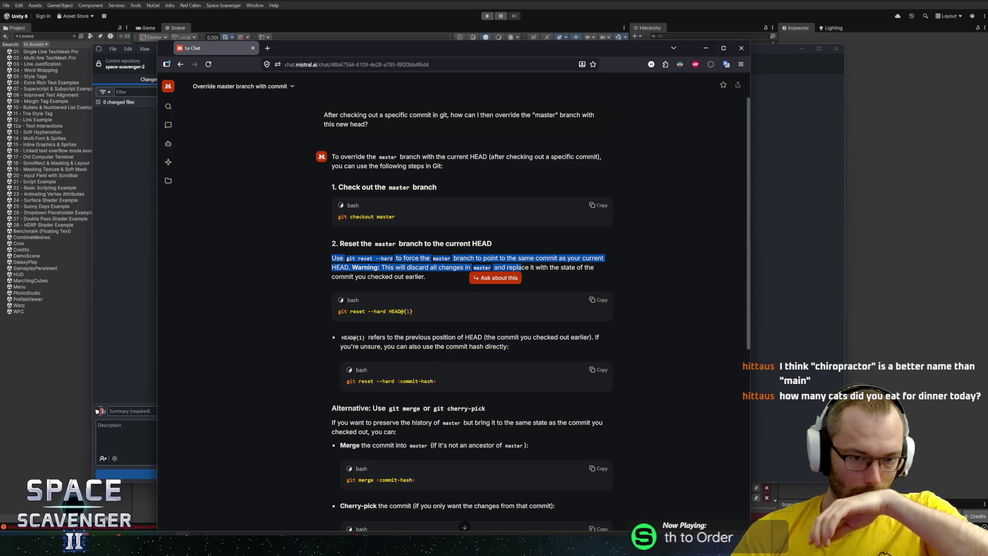
left_click(560, 276)
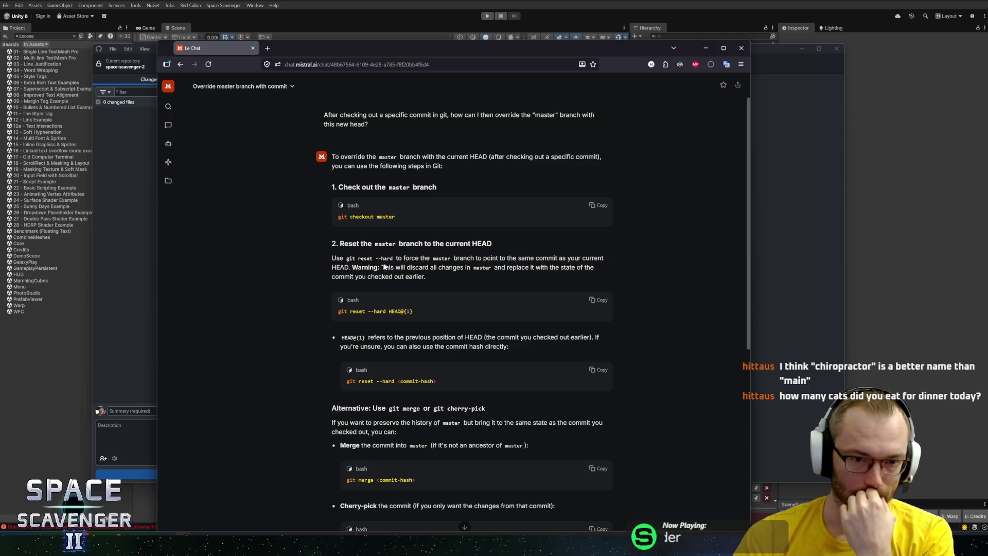
mouse_move(356, 258)
left_mouse_down()
mouse_move(574, 258)
mouse_move(407, 267)
left_mouse_up()
mouse_move(465, 267)
left_mouse_down()
mouse_move(535, 267)
mouse_move(413, 277)
left_mouse_up()
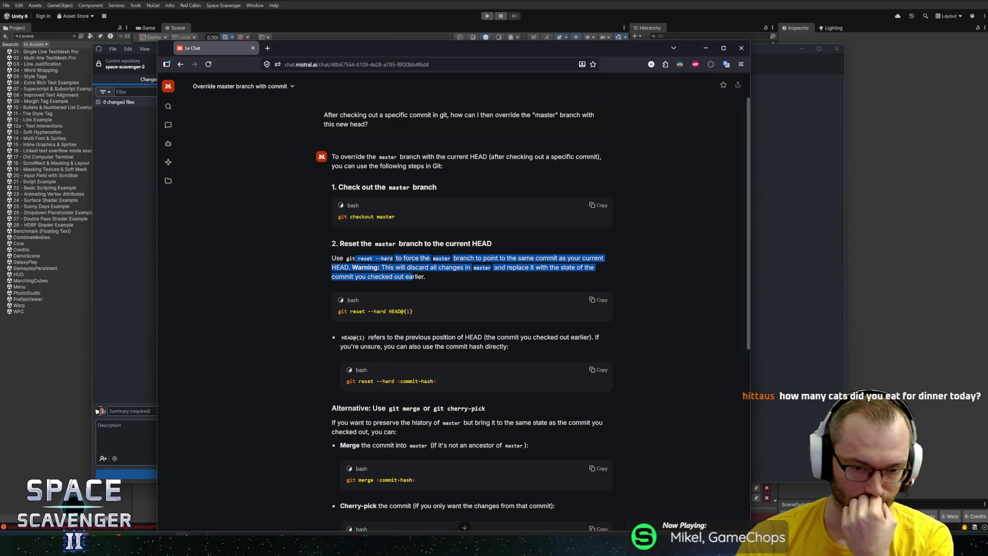
scroll(433, 283, "down", 2)
mouse_move(352, 318)
left_mouse_down()
mouse_move(565, 333)
mouse_move(391, 327)
mouse_move(393, 342)
mouse_move(420, 354)
mouse_move(480, 355)
left_mouse_up()
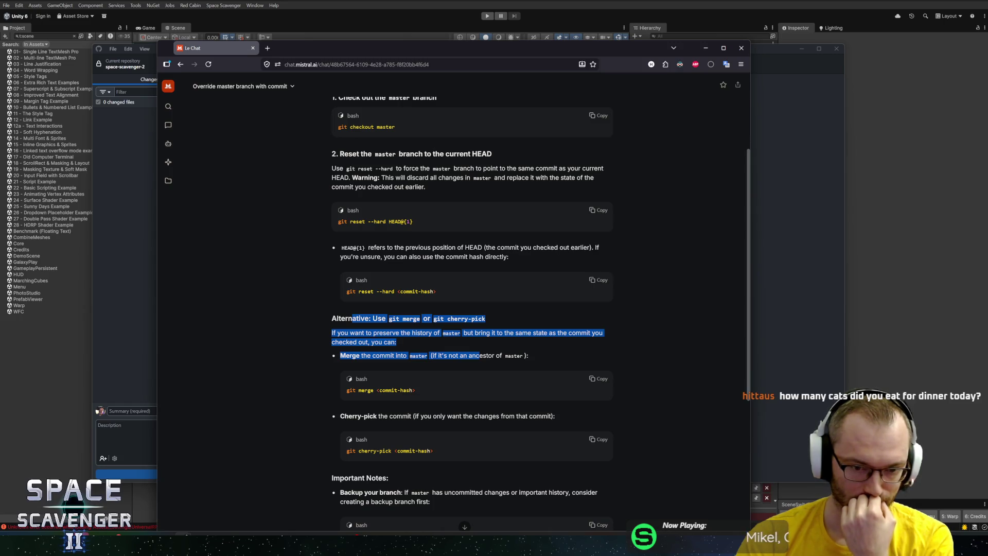
mouse_move(480, 355)
left_mouse_down()
mouse_move(360, 170)
mouse_move(335, 318)
mouse_move(479, 355)
left_mouse_up()
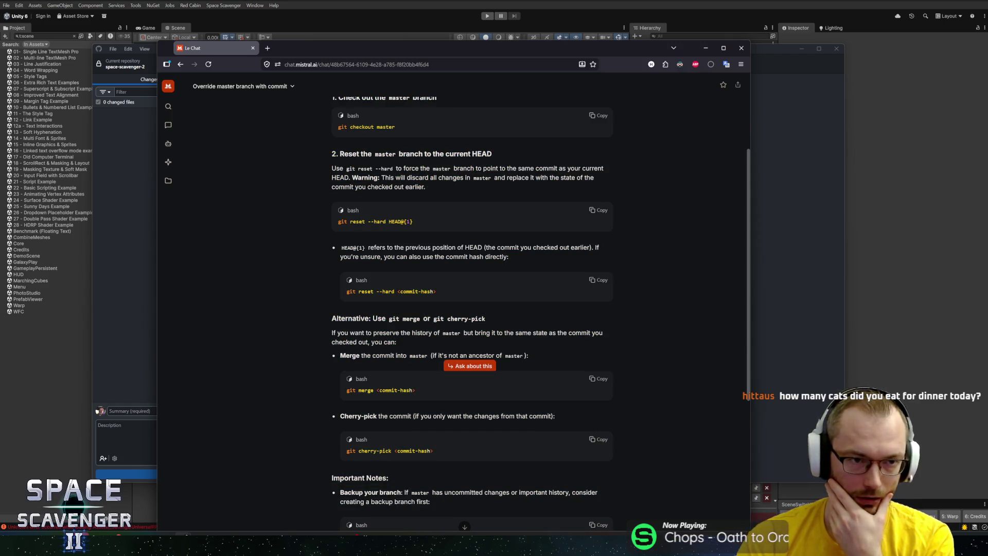
left_click(131, 173)
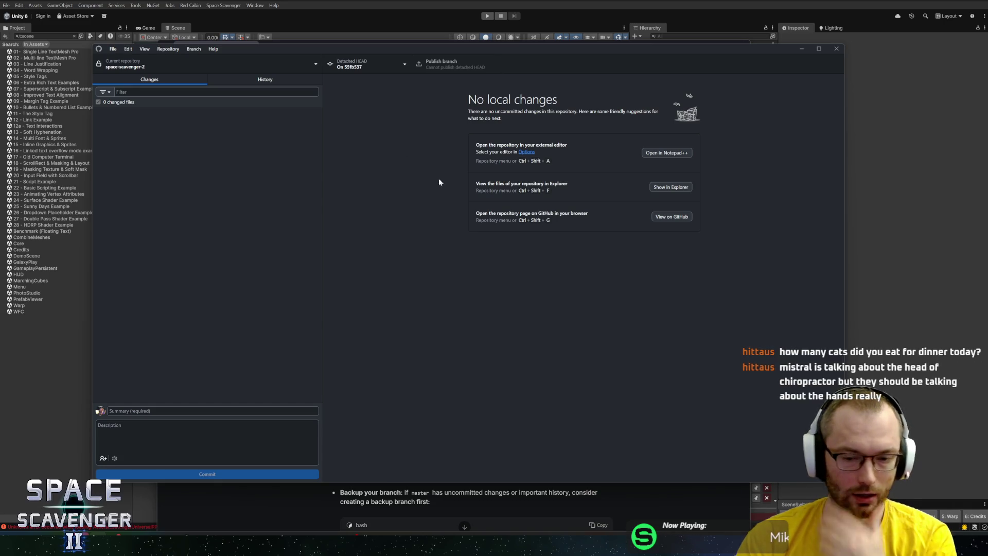
left_click(432, 498)
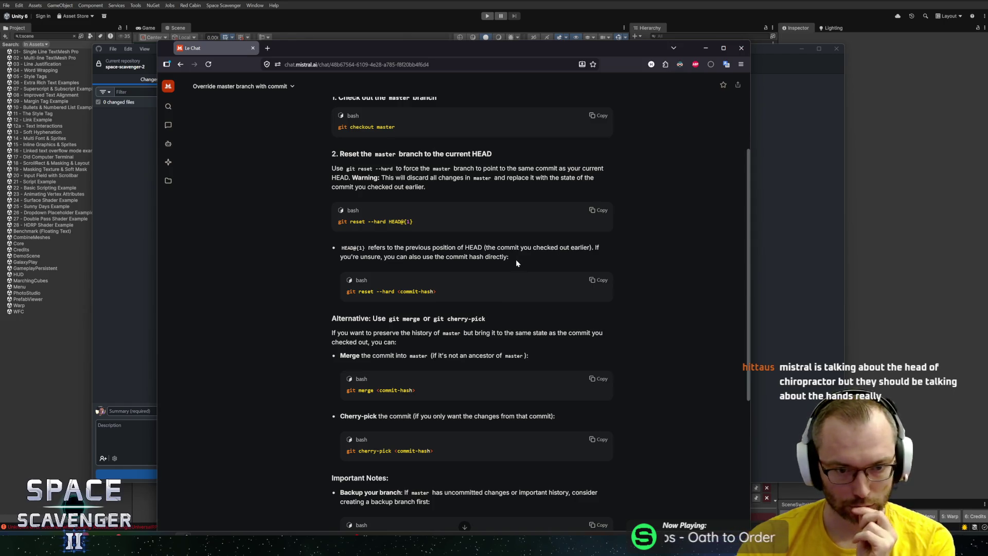
Read through Le Chat's explanation of using git reset or merge to override master
scroll(512, 265, "down", 3)
scroll(507, 267, "up", 2)
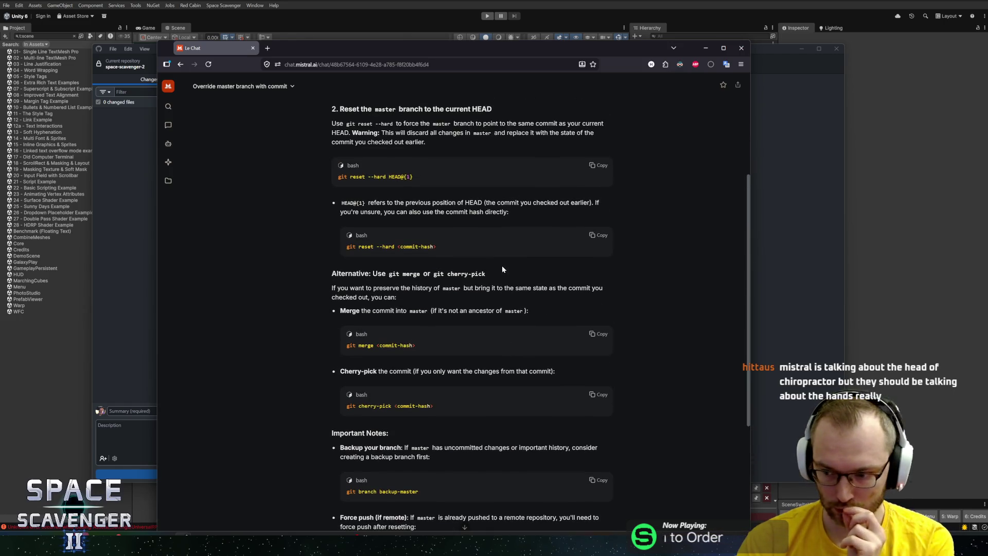
scroll(396, 254, "up", 2)
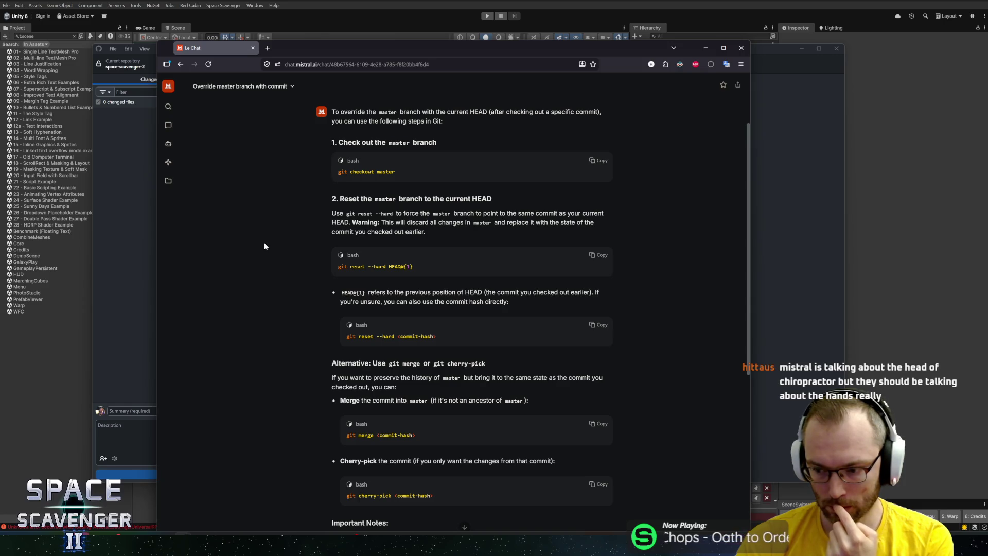
scroll(307, 285, "down", 2)
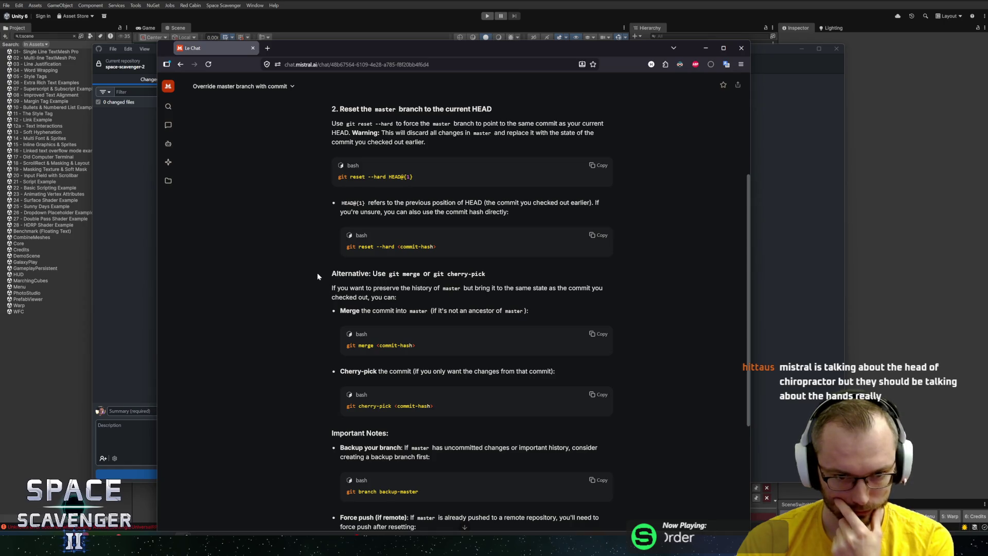
scroll(318, 276, "down", 1)
scroll(318, 277, "down", 1)
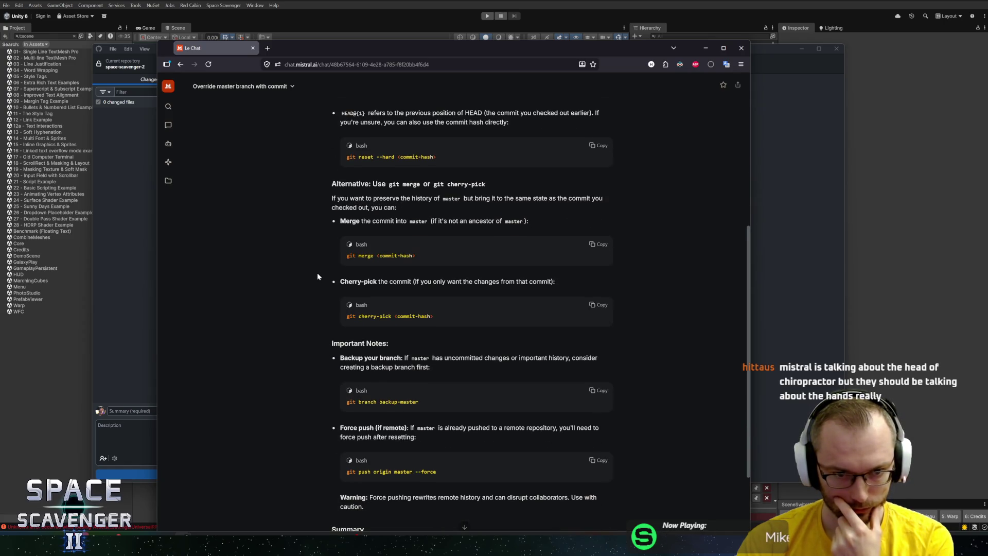
scroll(312, 277, "up", 2)
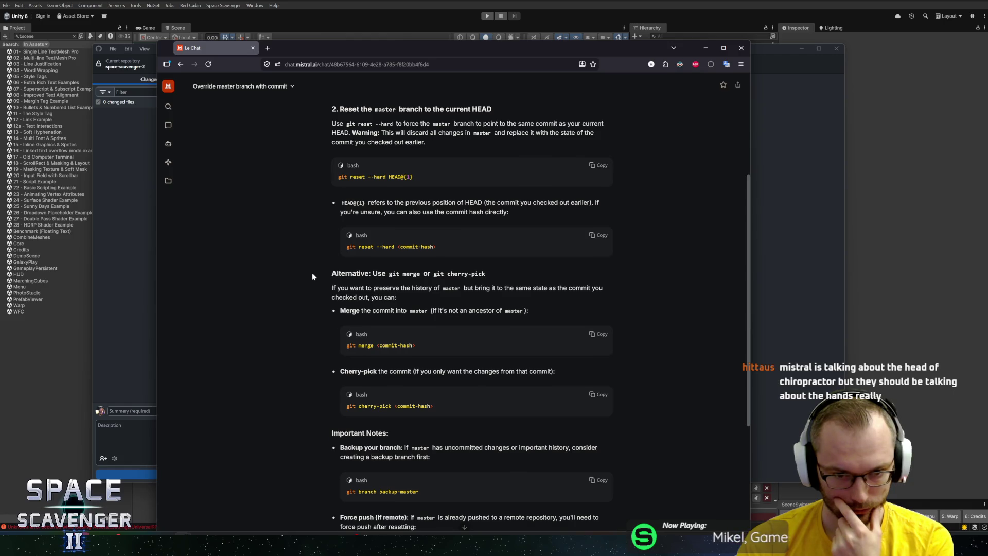
scroll(312, 277, "down", 1)
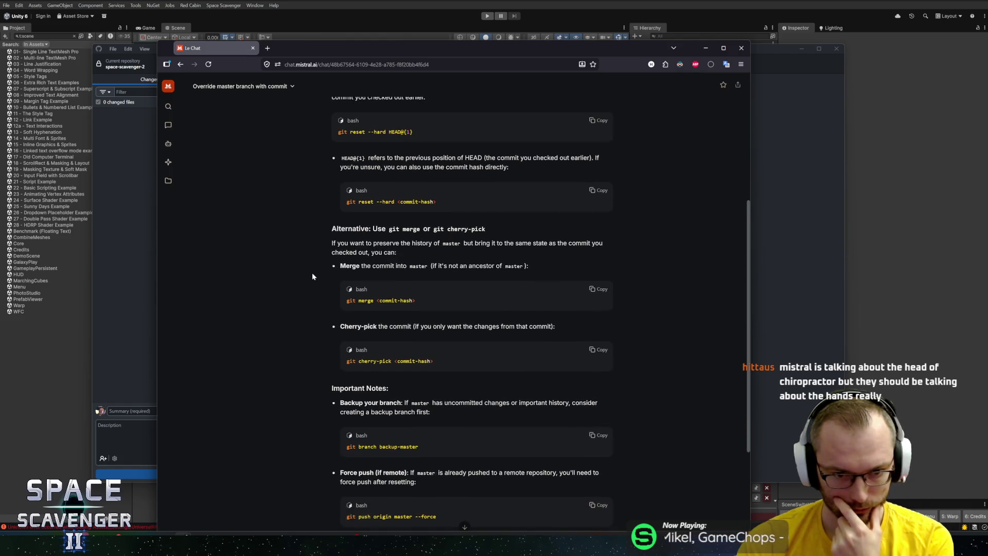
scroll(312, 276, "down", 2)
scroll(312, 277, "down", 1)
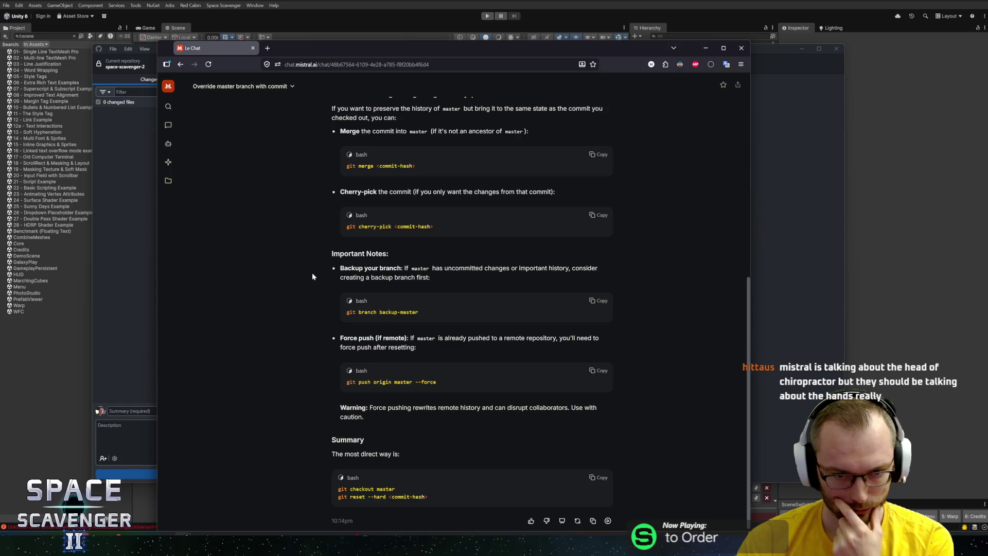
scroll(312, 276, "down", 1)
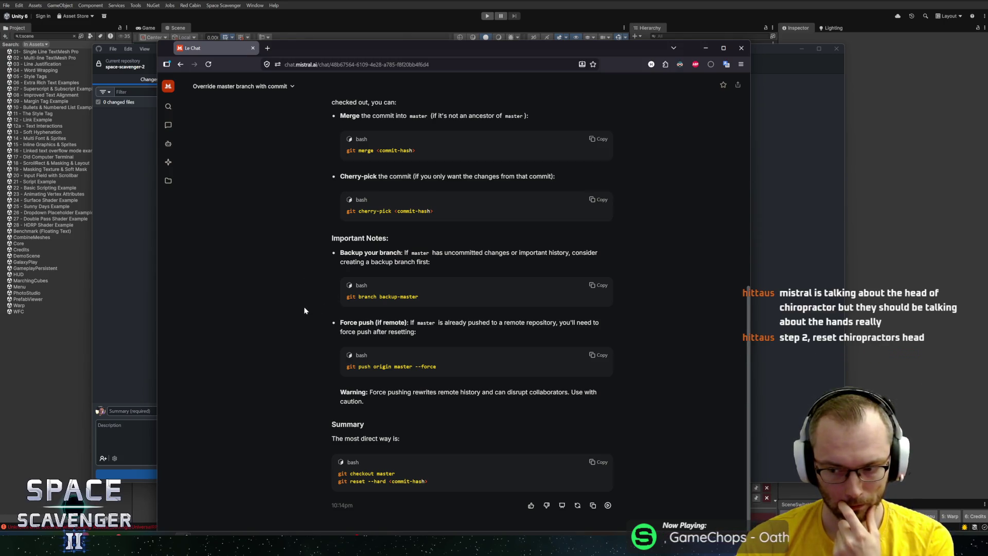
scroll(303, 307, "up", 5)
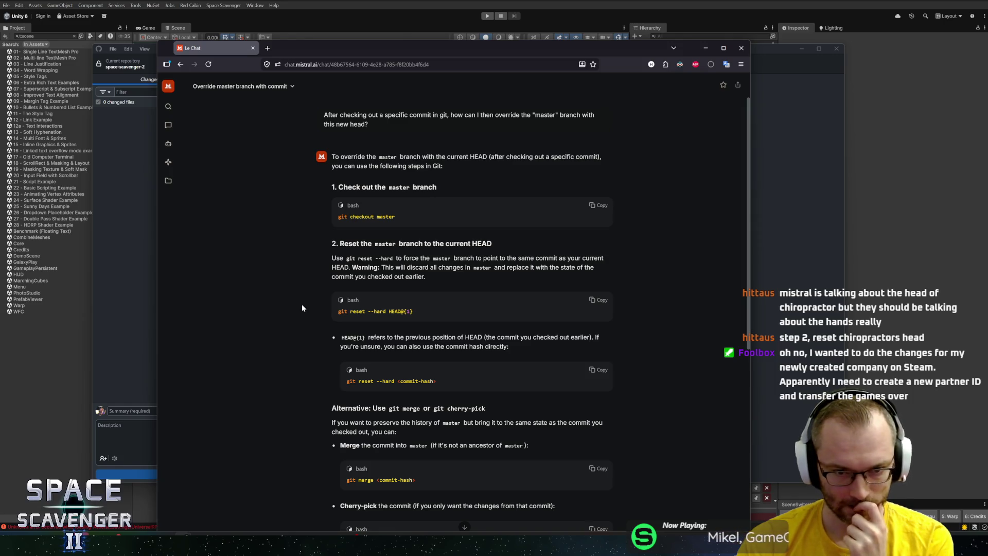
scroll(302, 308, "down", 1)
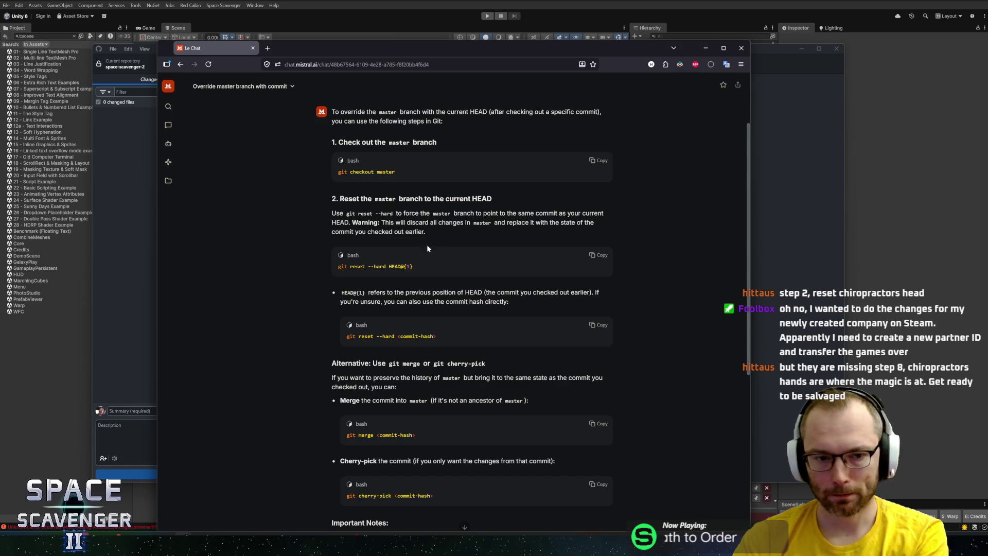
scroll(306, 244, "down", 1)
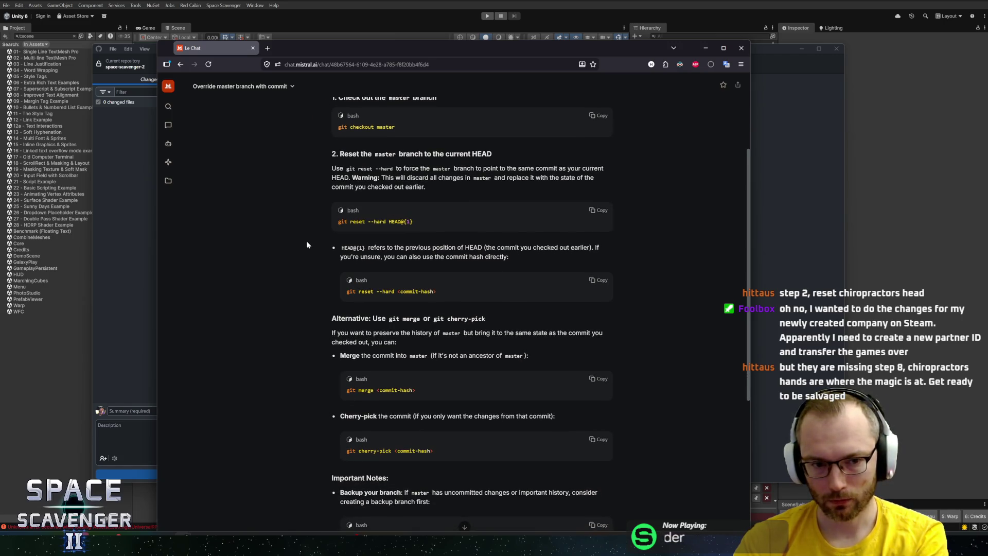
scroll(307, 244, "up", 1)
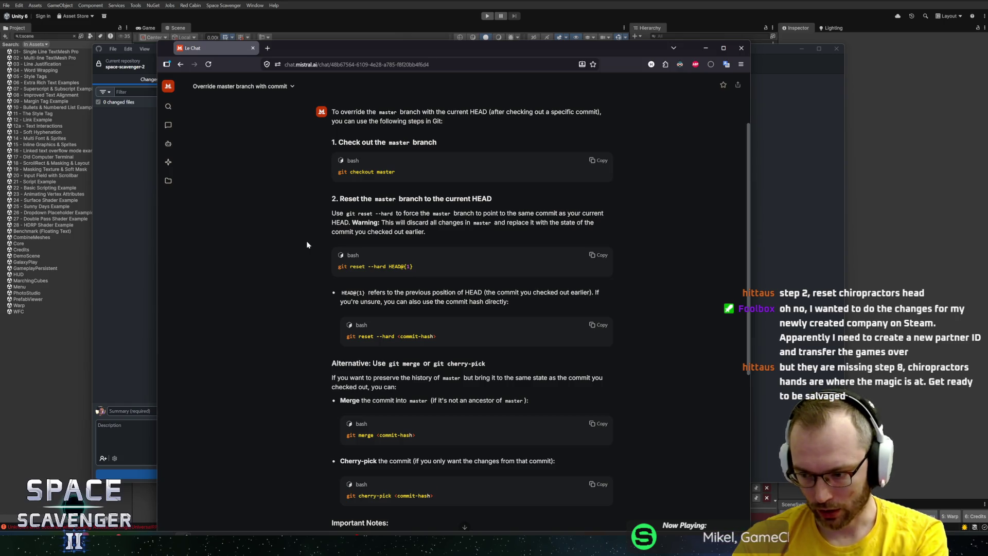
scroll(319, 246, "down", 4)
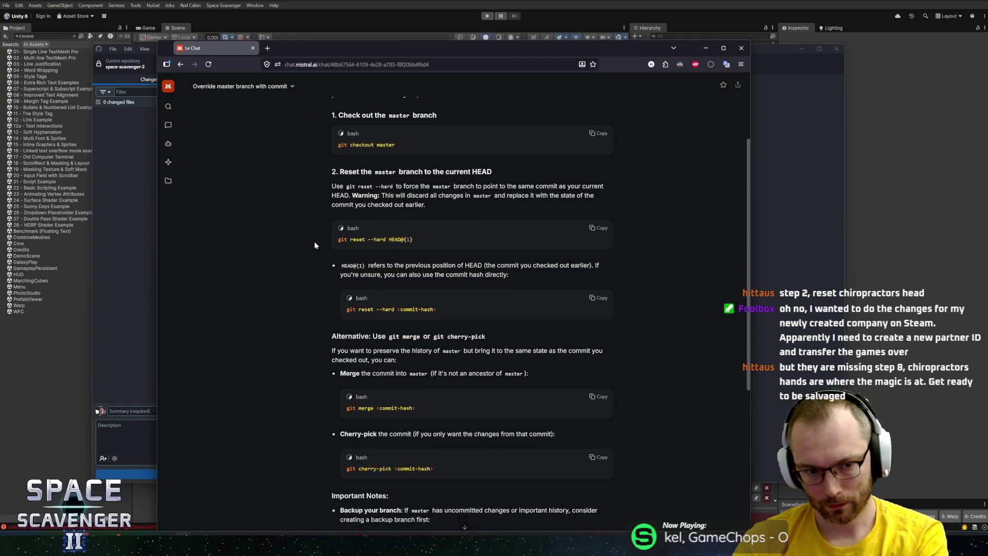
scroll(315, 245, "down", 3)
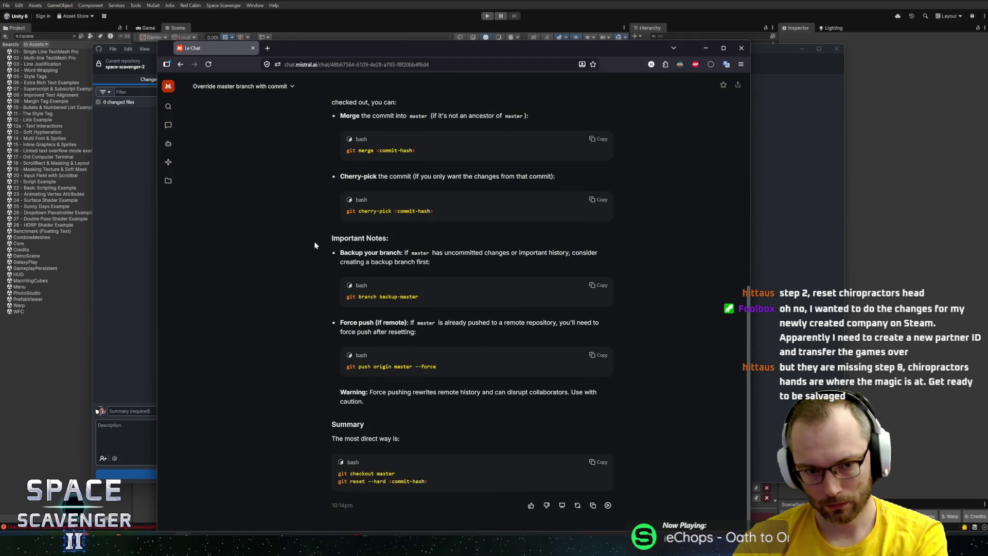
scroll(311, 227, "up", 3)
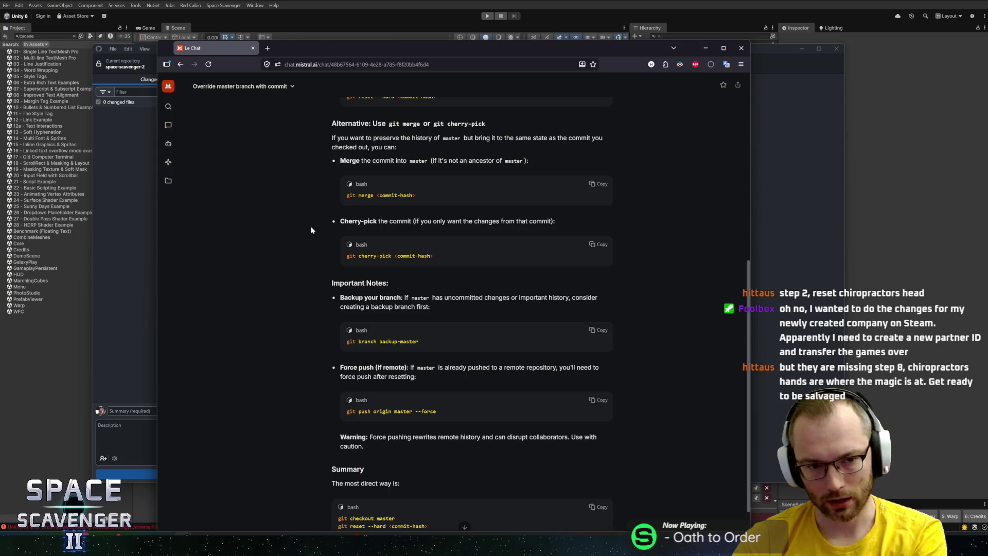
scroll(310, 230, "up", 3)
scroll(310, 229, "down", 4)
scroll(310, 233, "down", 2)
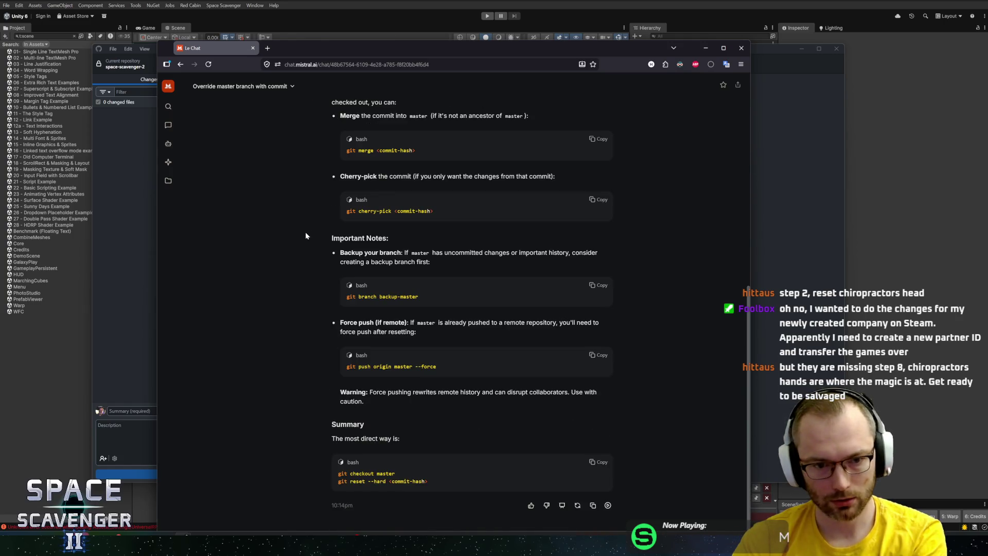
scroll(308, 233, "up", 2)
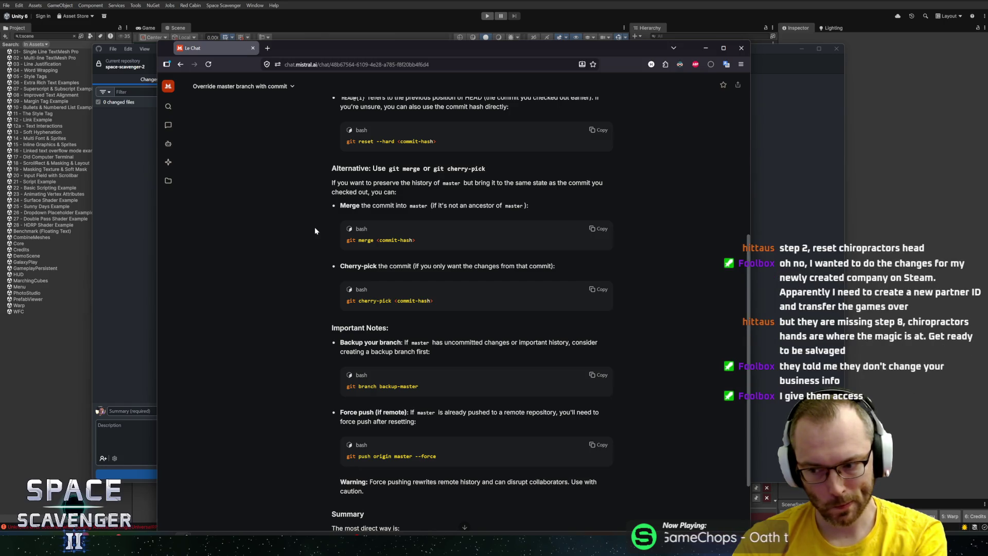
scroll(314, 226, "up", 3)
scroll(317, 227, "up", 1)
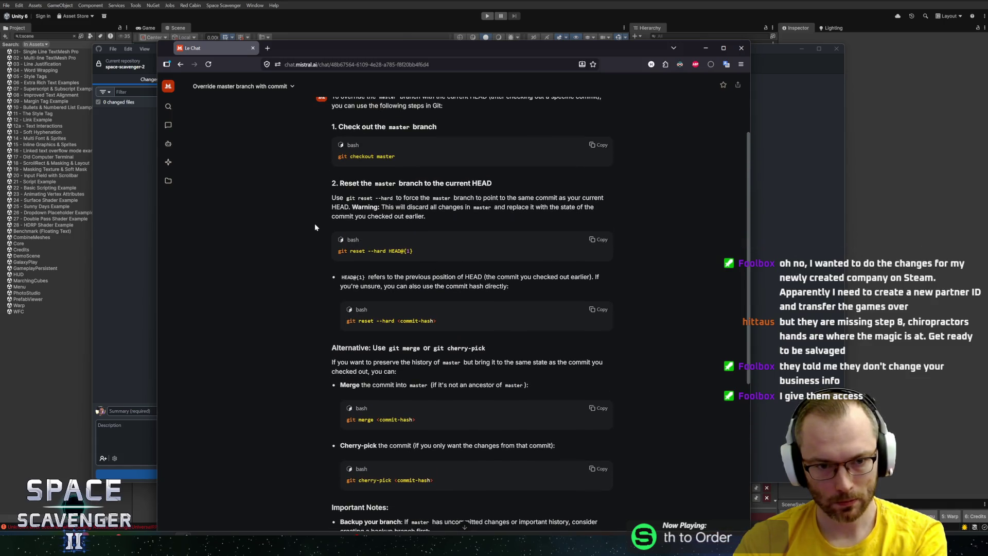
scroll(315, 227, "up", 1)
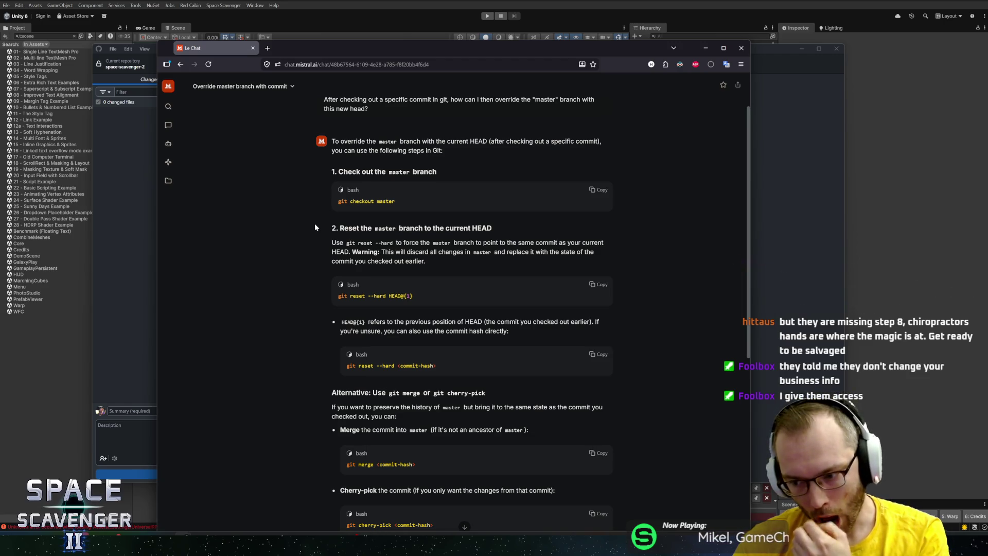
scroll(366, 277, "down", 7)
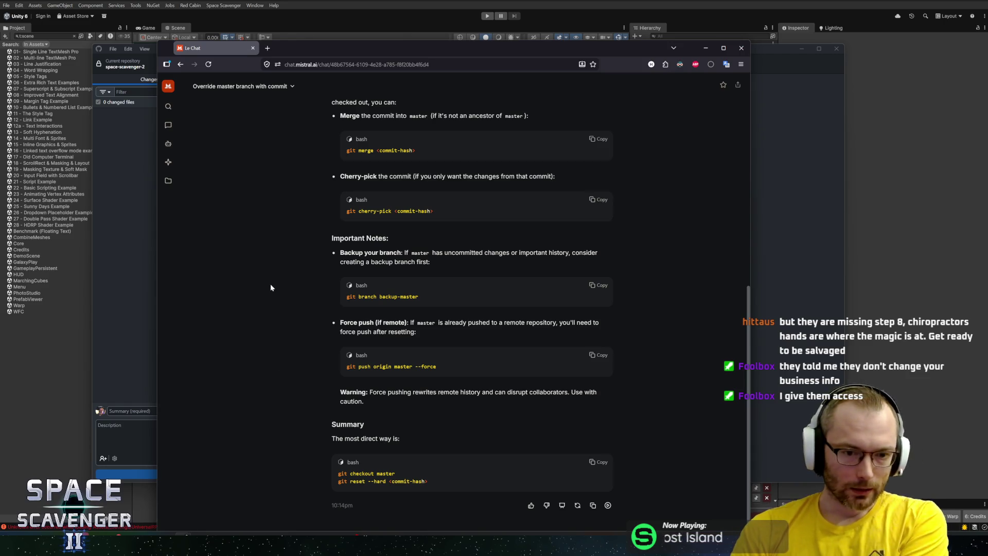
scroll(312, 250, "up", 5)
scroll(314, 250, "down", 5)
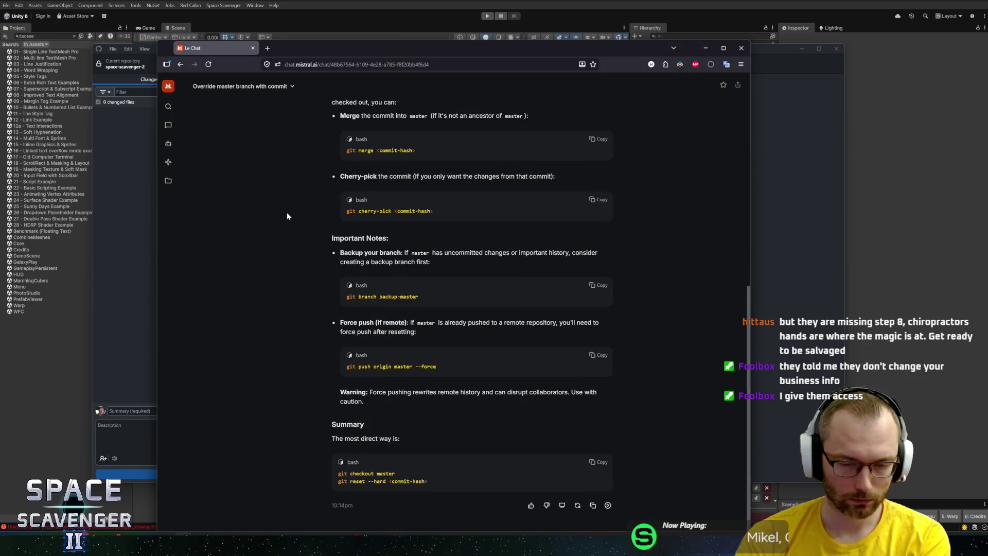
middle_click(293, 270)
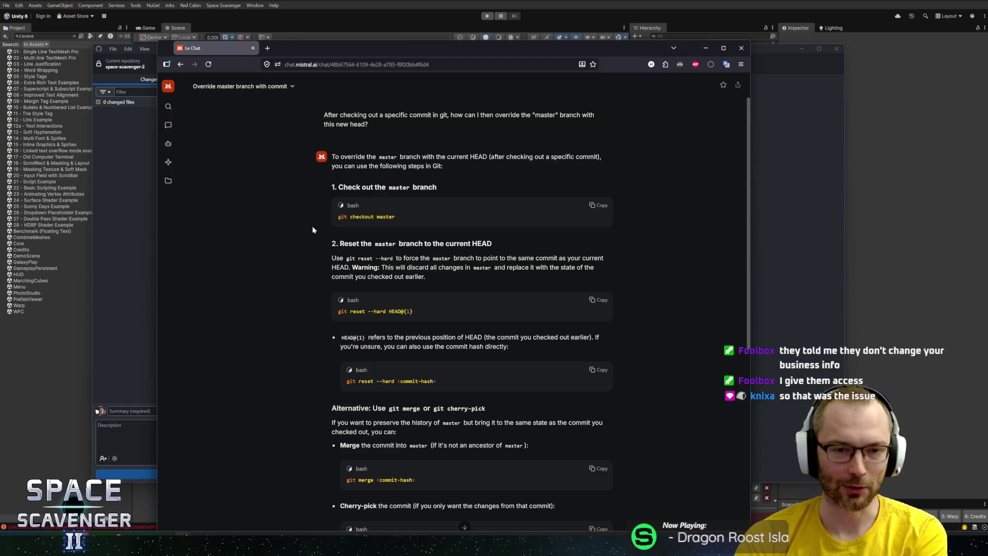
scroll(295, 232, "down", 6)
scroll(295, 231, "up", 6)
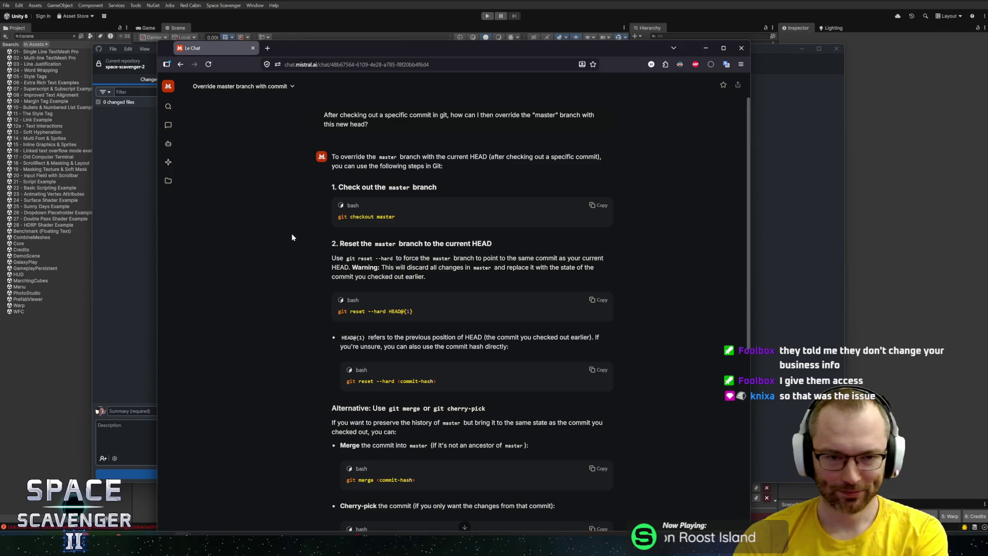
Drag the browser window to the right to uncover GitHub Desktop
mouse_move(397, 48)
left_mouse_down()
mouse_move(418, 7)
mouse_move(421, 18)
left_mouse_up()
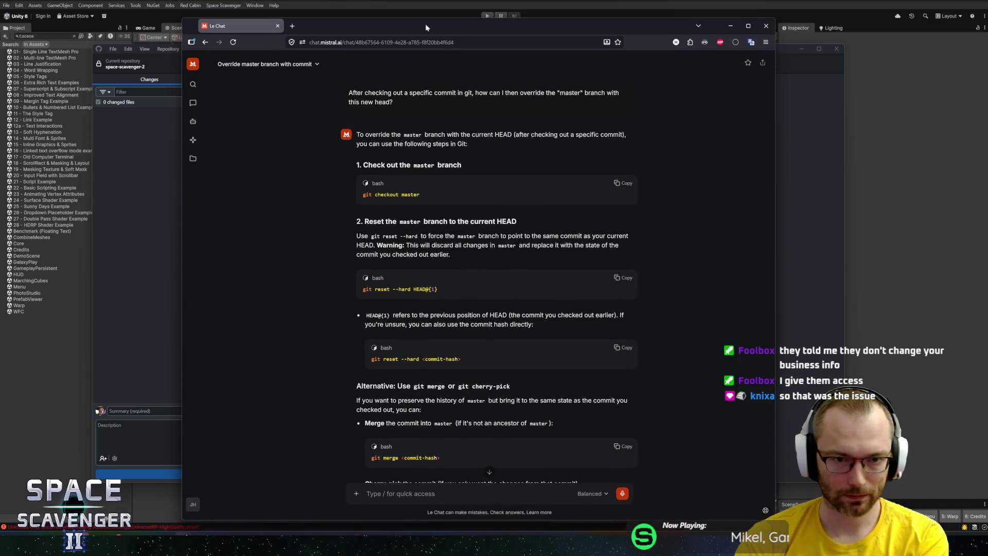
scroll(343, 184, "down", 5)
scroll(342, 184, "down", 2)
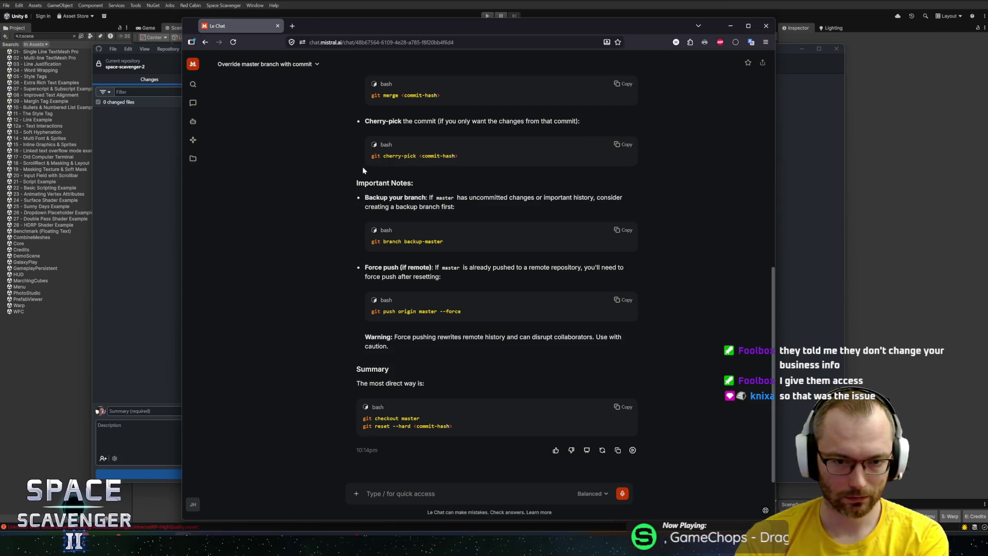
scroll(344, 206, "up", 3)
scroll(344, 206, "up", 3)
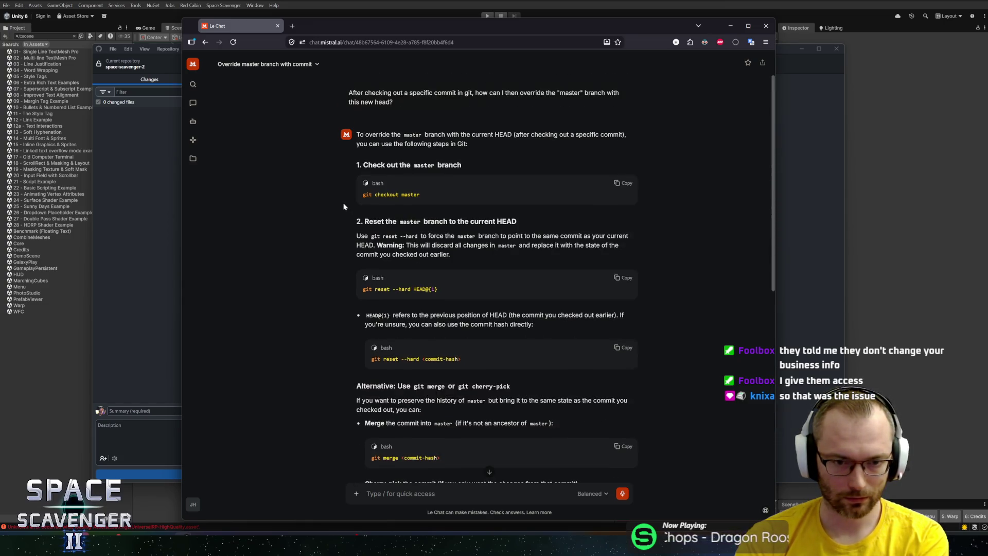
left_click_drag(343, 33, 560, 33)
Bring GitHub Desktop forward and check out the master branch
left_click_drag(330, 45, 340, 56)
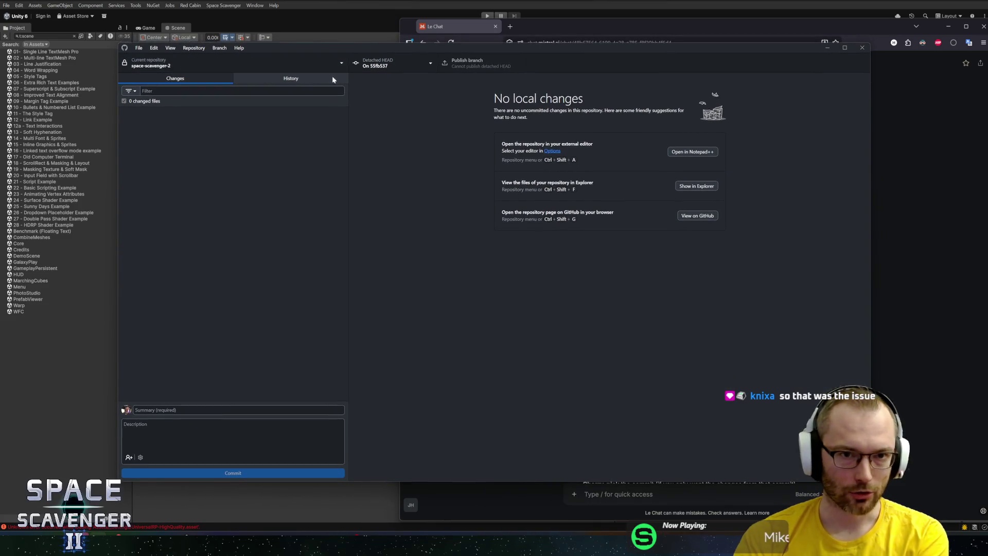
left_click(394, 68)
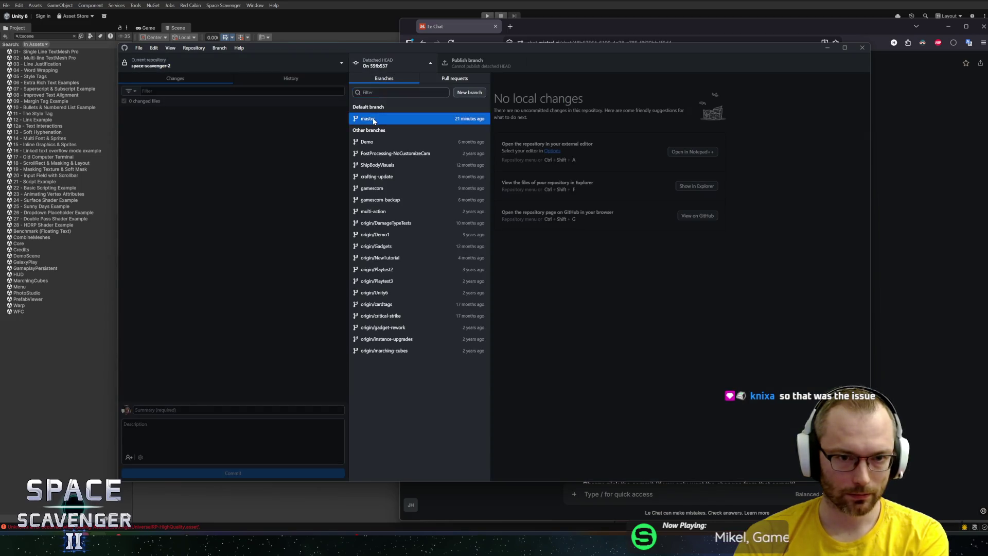
left_click(386, 119)
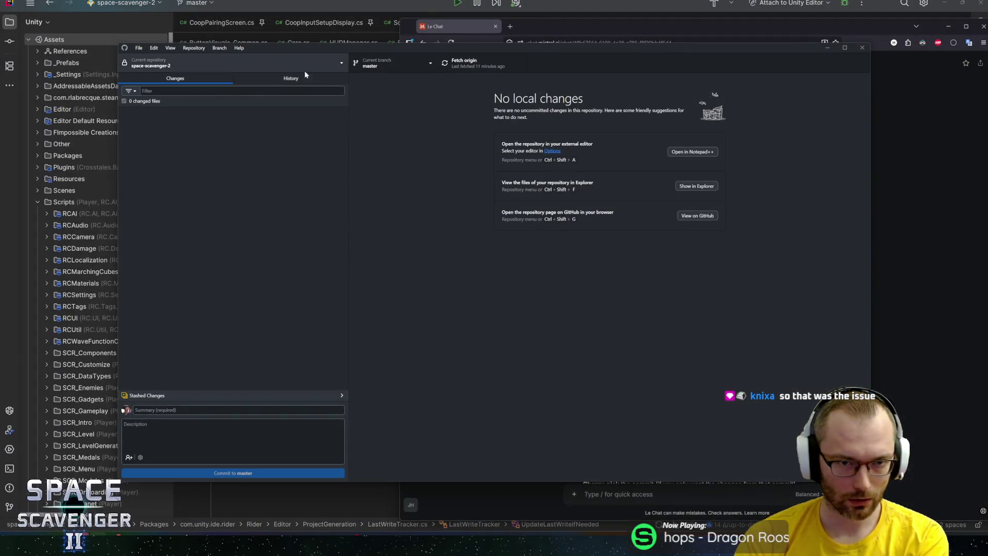
Revert the commit that reverted the HUD scene deletion, and check the new revert commit's diff
left_click(291, 78)
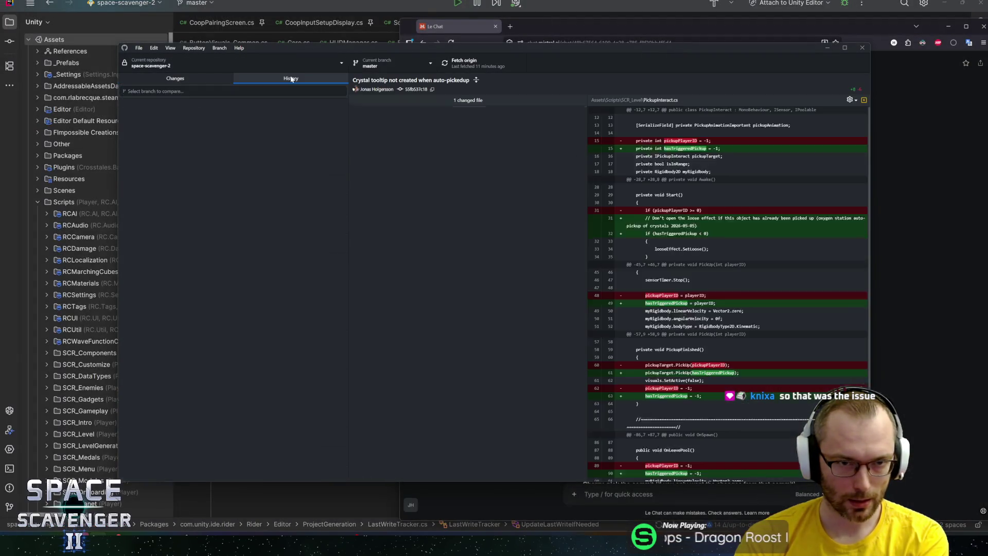
left_click(223, 108)
right_click(222, 112)
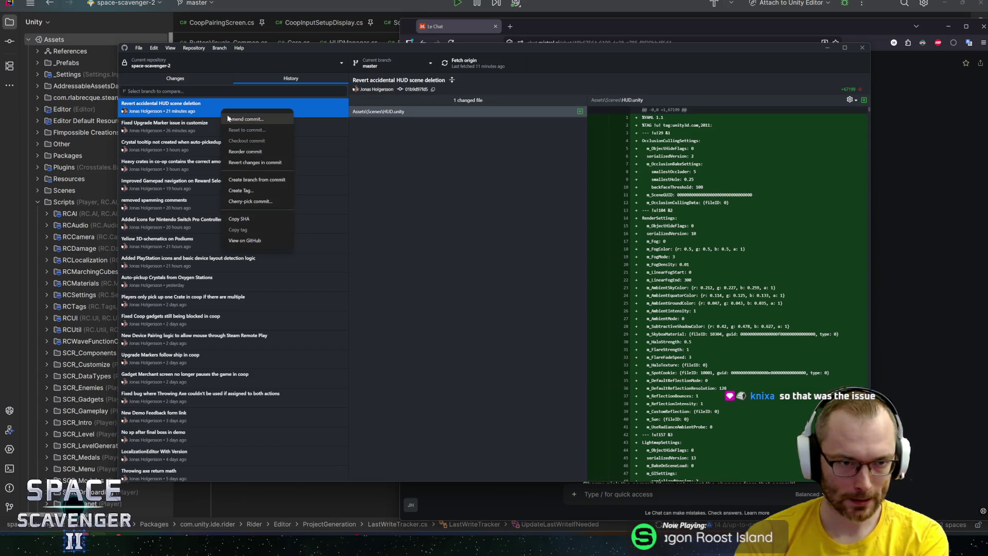
left_click(254, 163)
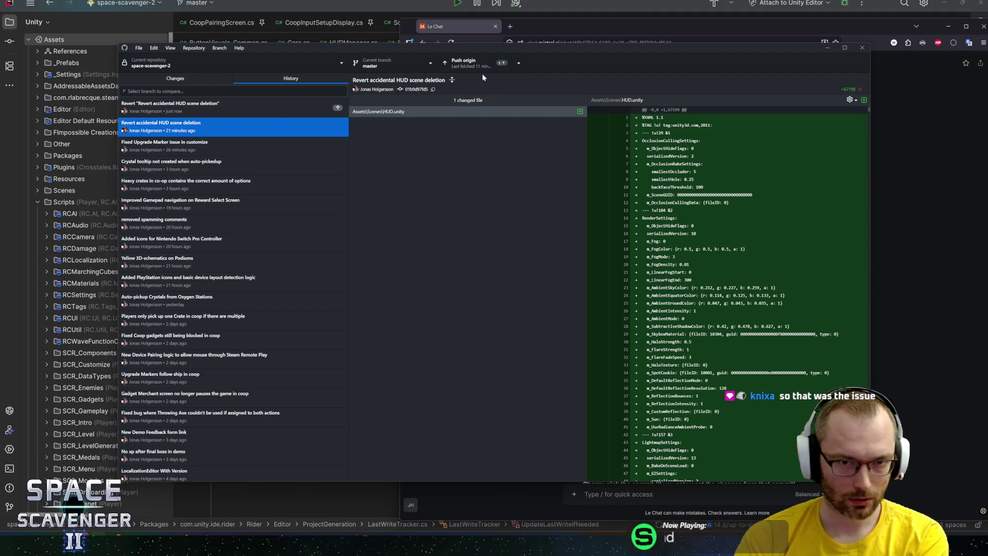
left_click(211, 104)
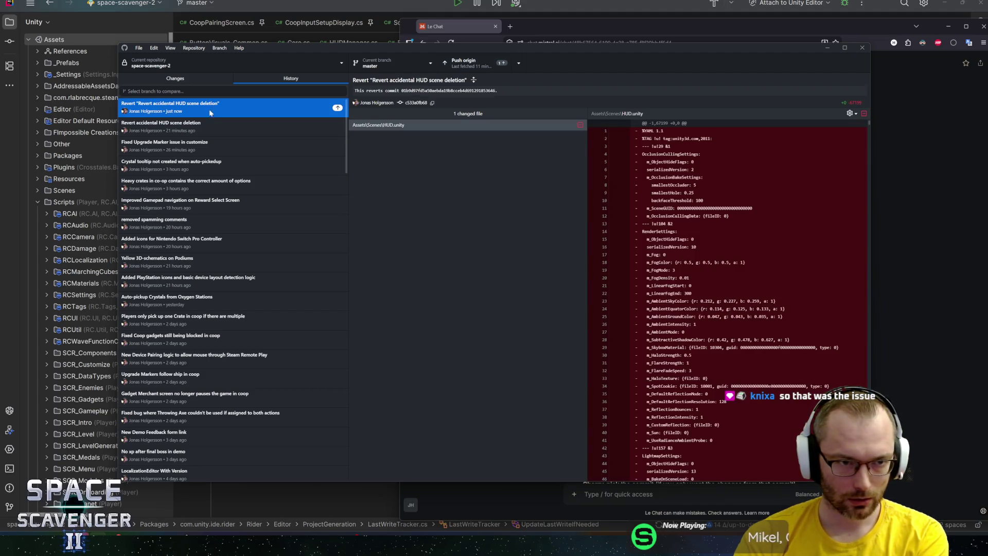
left_click(206, 128)
Revert the 'Fixed Upgrade Marker issue in customize' commit and push both reverts to origin
left_click(207, 147)
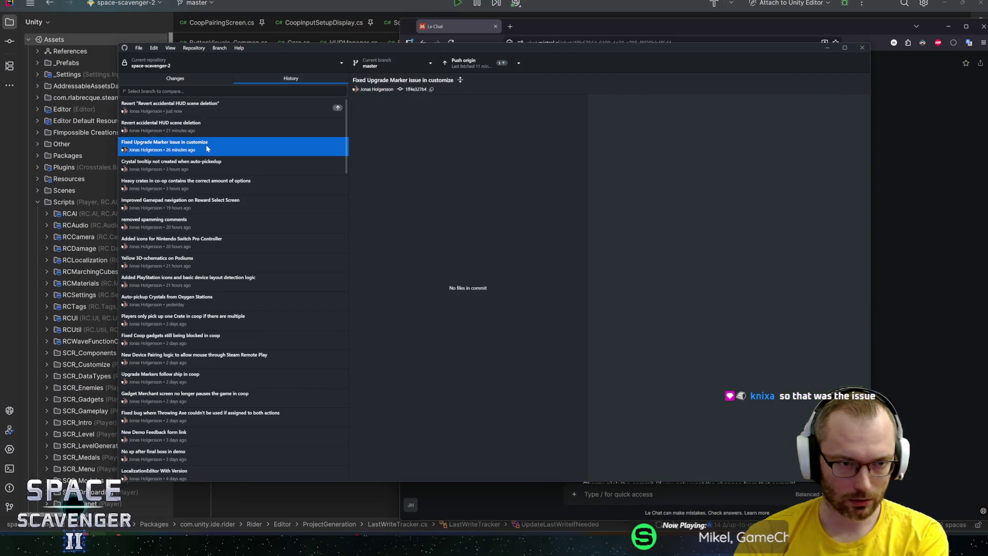
right_click(224, 151)
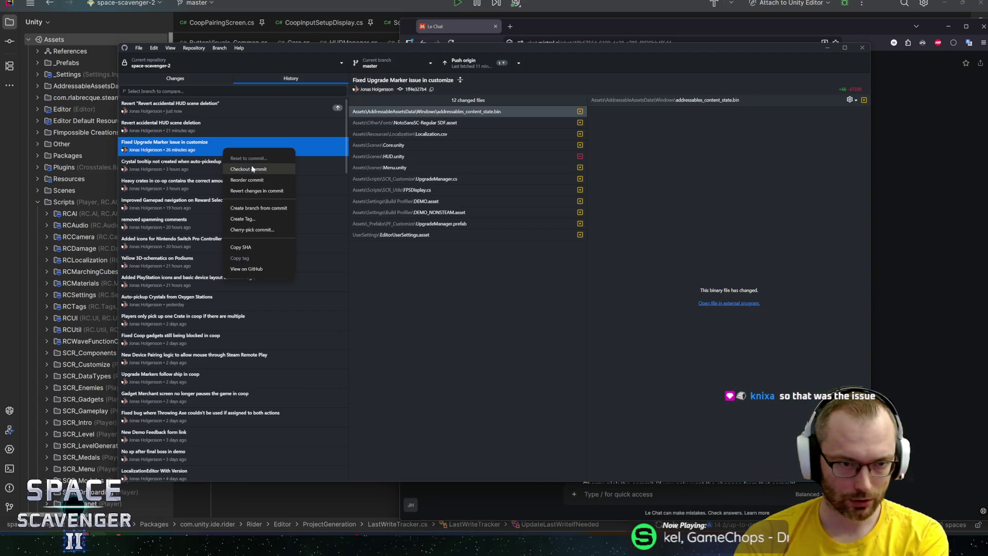
left_click(246, 190)
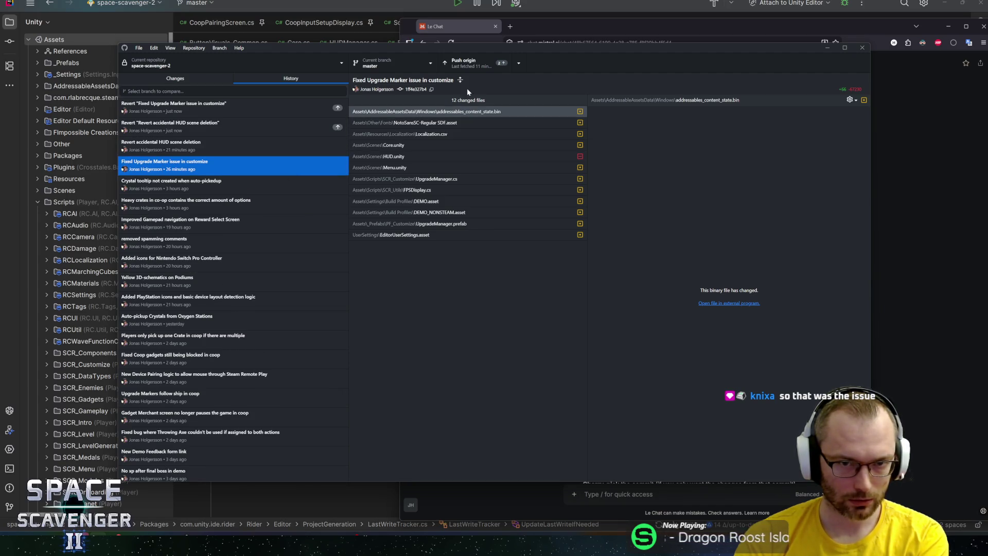
left_click(464, 61)
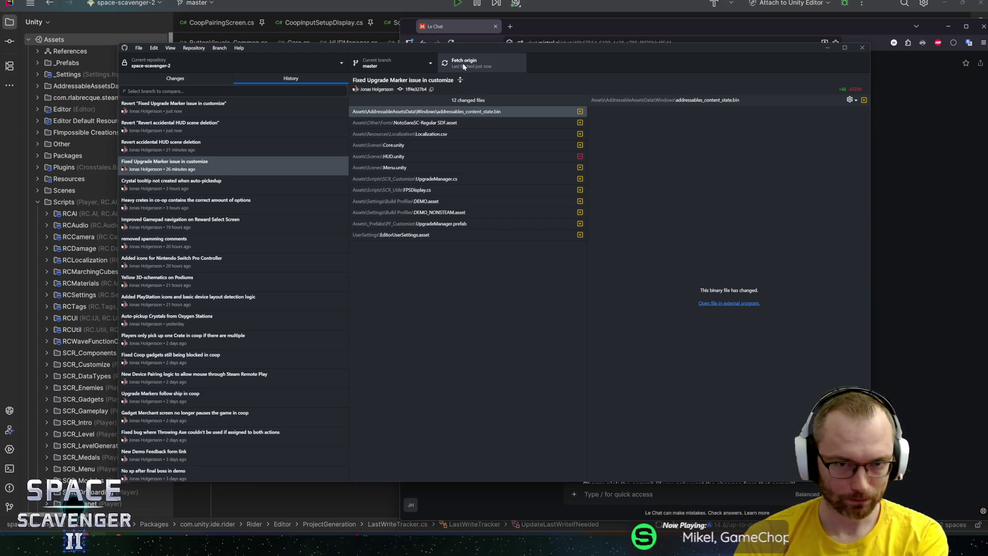
left_click(195, 82)
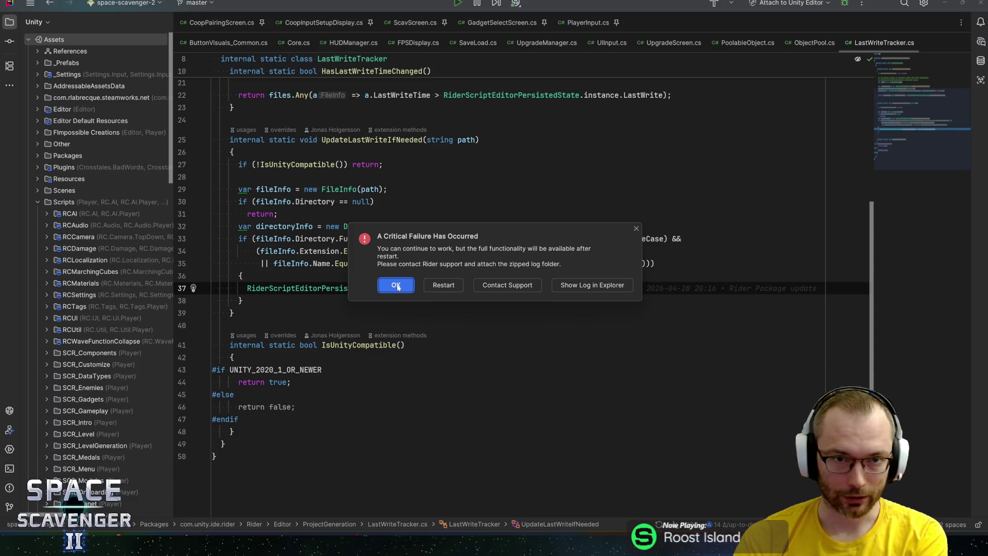
Close Rider's Critical Failure dialog and launch space-scavenger-2 from Unity Hub
left_click(395, 285)
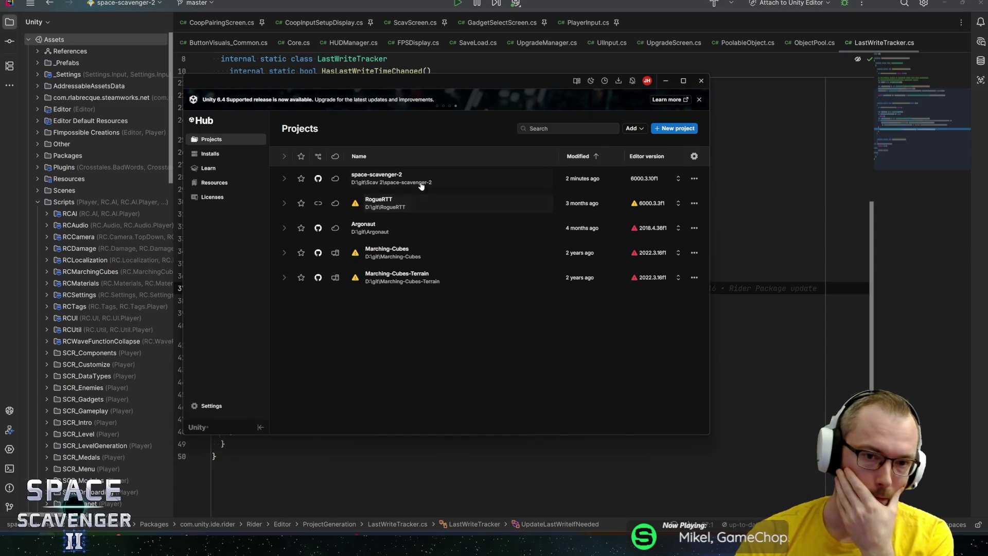
left_click(416, 186)
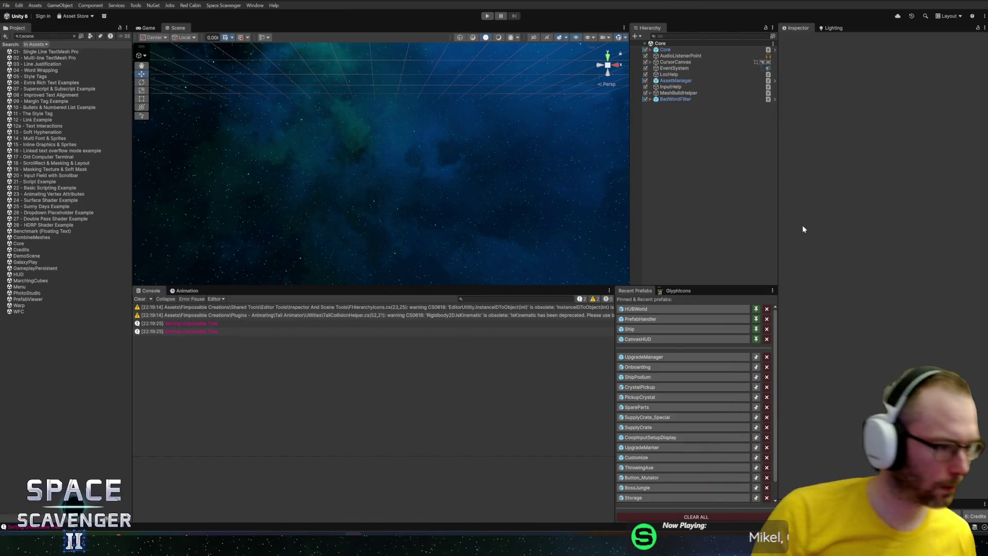
Set Pool Size 3 on UpgradeMarkerPool in the UpgradeManager prefab, save, and open UpgradeManager.cs
left_click_drag(301, 285, 302, 403)
left_click(74, 36)
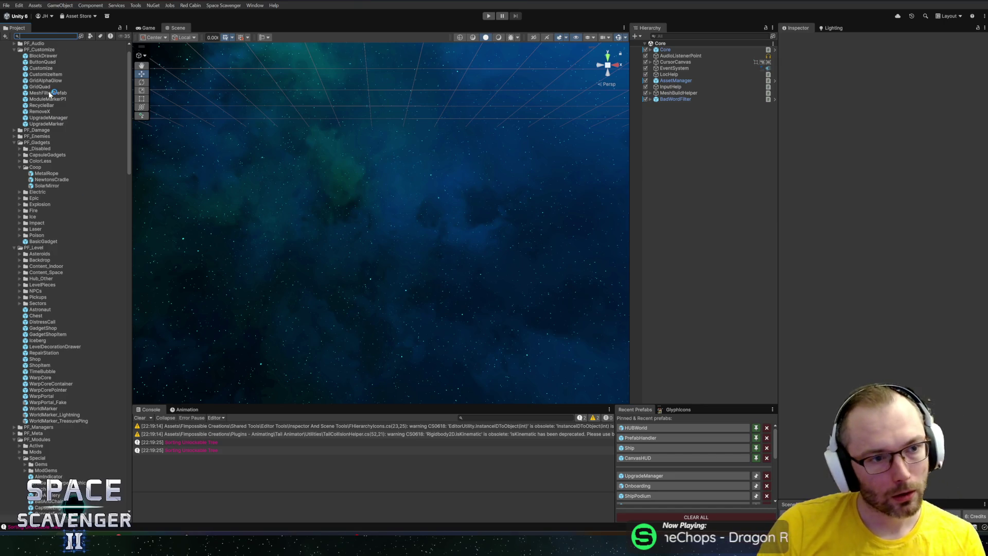
double_click(41, 118)
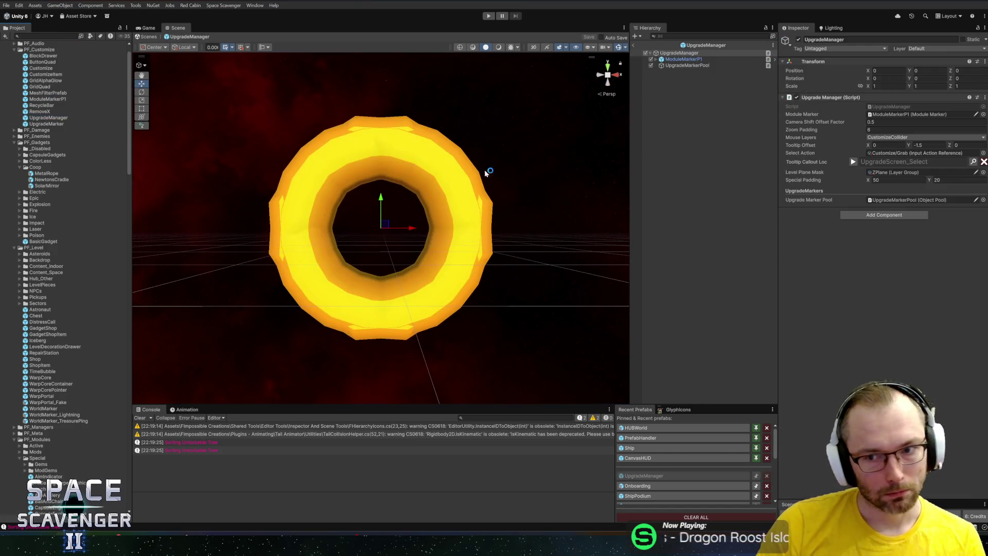
left_click(696, 66)
left_click(875, 122)
type("30")
key("ctrl+s")
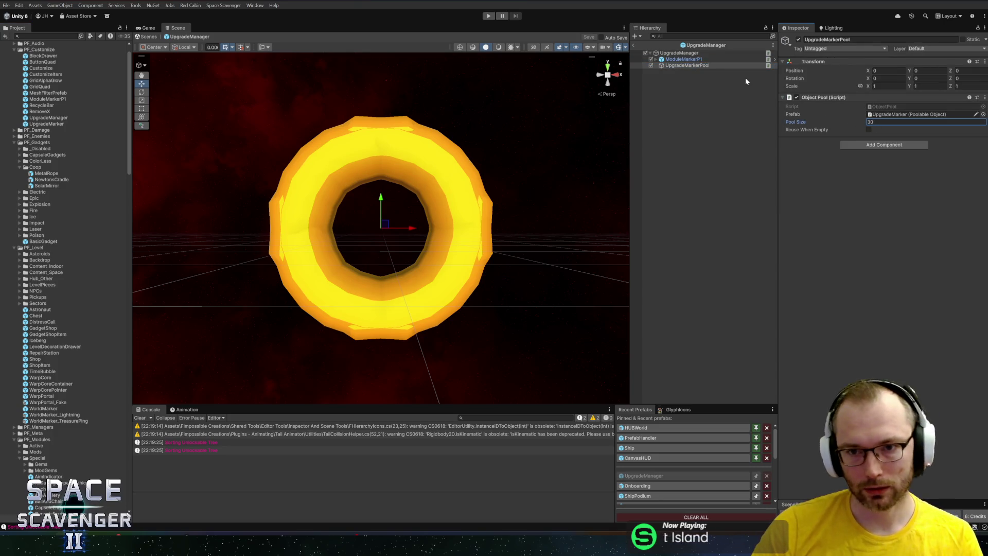
left_click(679, 53)
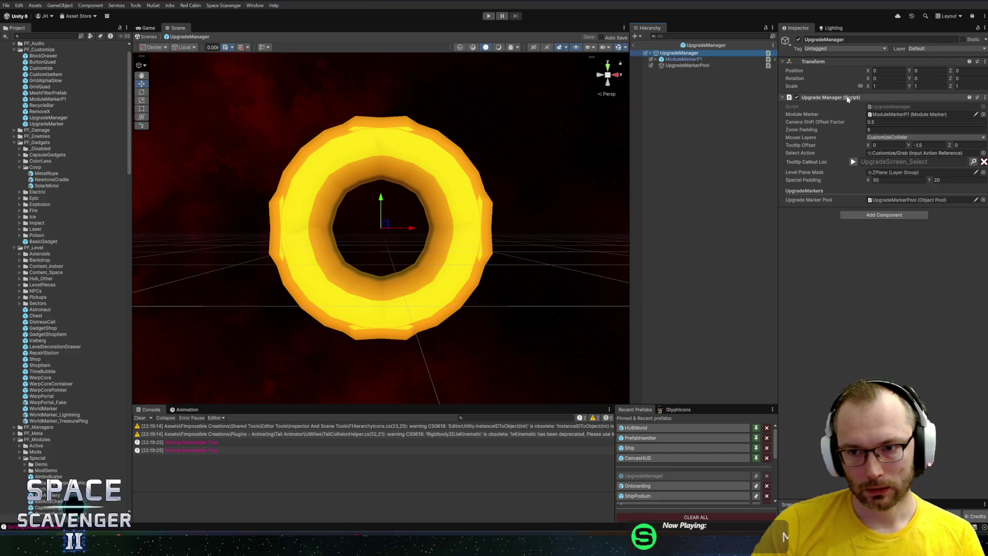
left_click(888, 107)
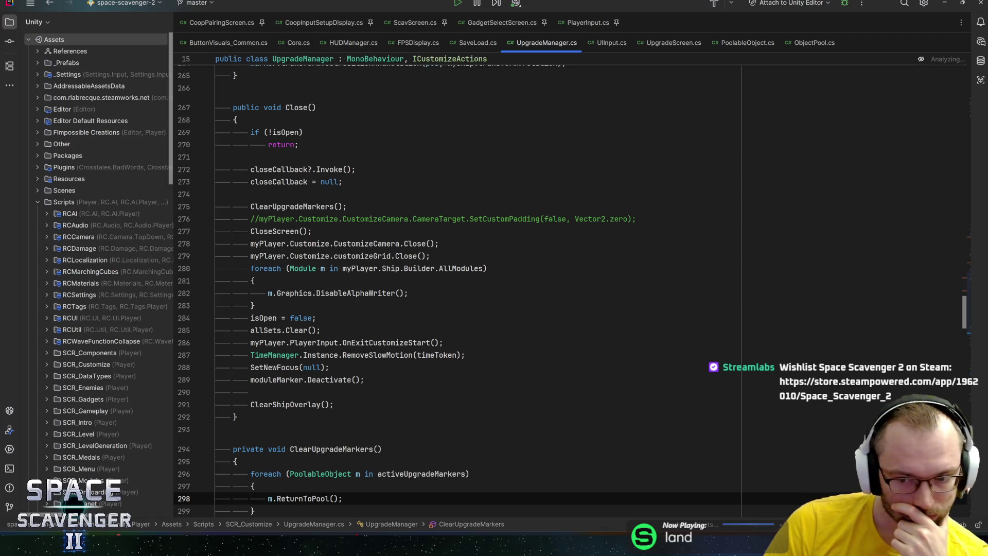
Search UpgradeManager.cs for activeUpgradeMarkers to reach its use in ClearUpgradeMarkers
scroll(463, 289, "down", 2)
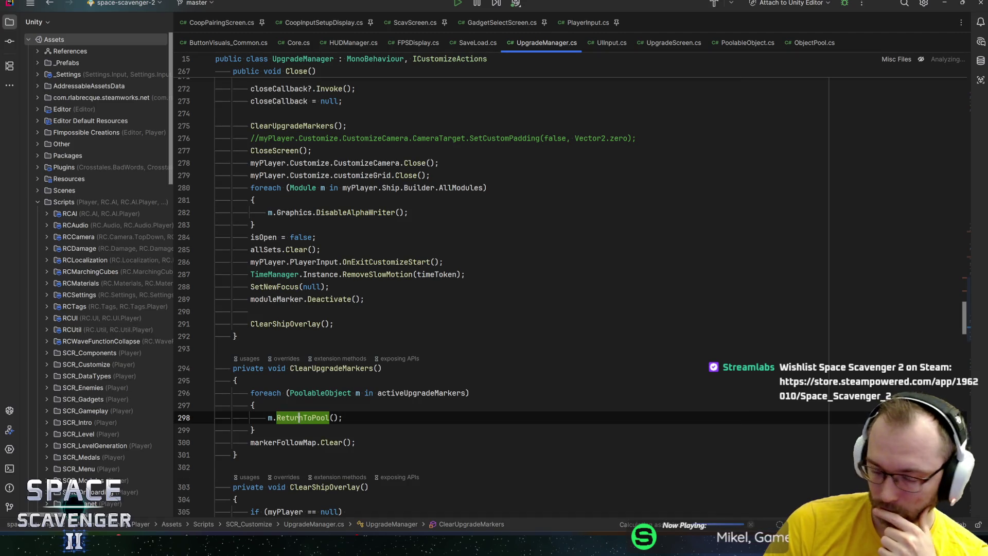
key("End")
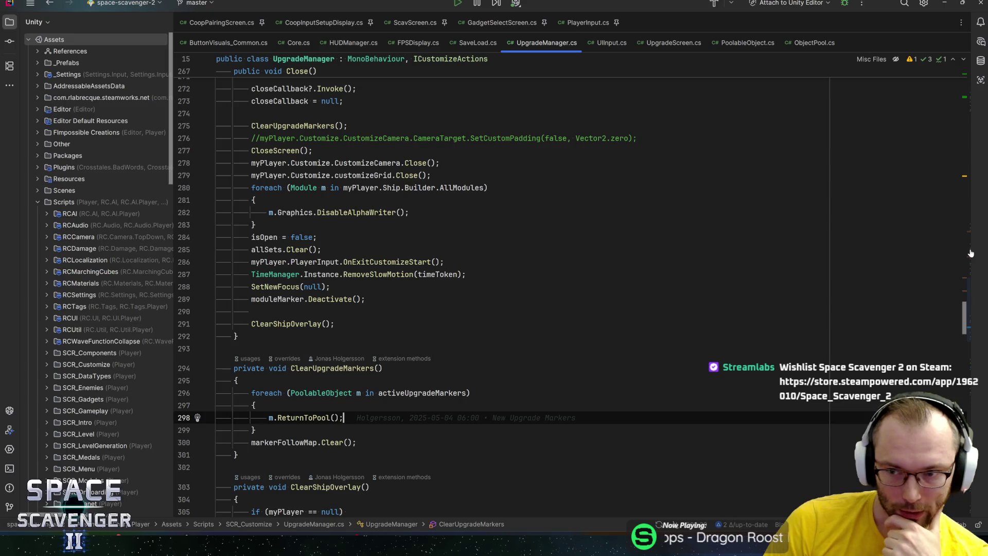
mouse_move(967, 249)
left_mouse_down()
mouse_move(875, 250)
mouse_move(895, 257)
mouse_move(911, 216)
mouse_move(925, 78)
mouse_move(925, 195)
left_mouse_up()
key("ctrl+f")
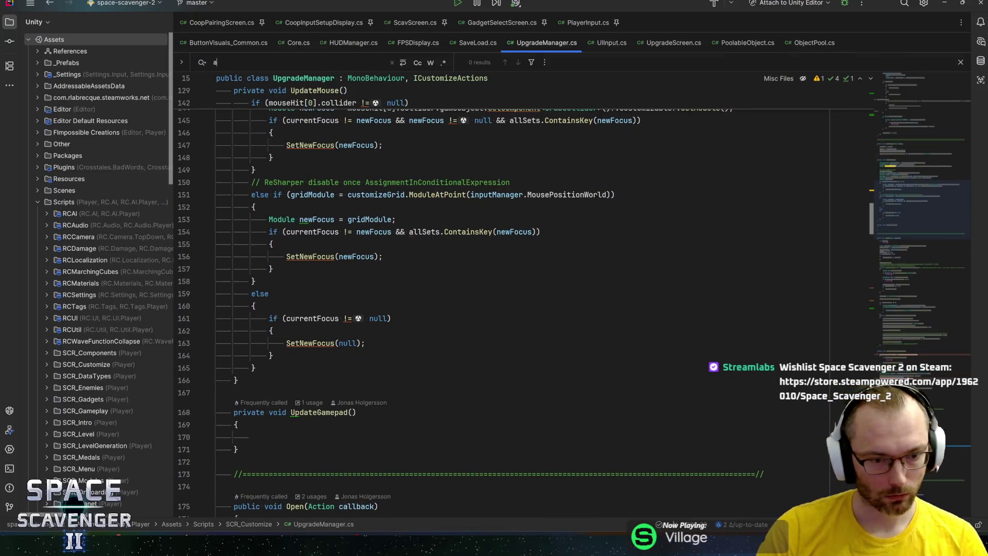
type("activem")
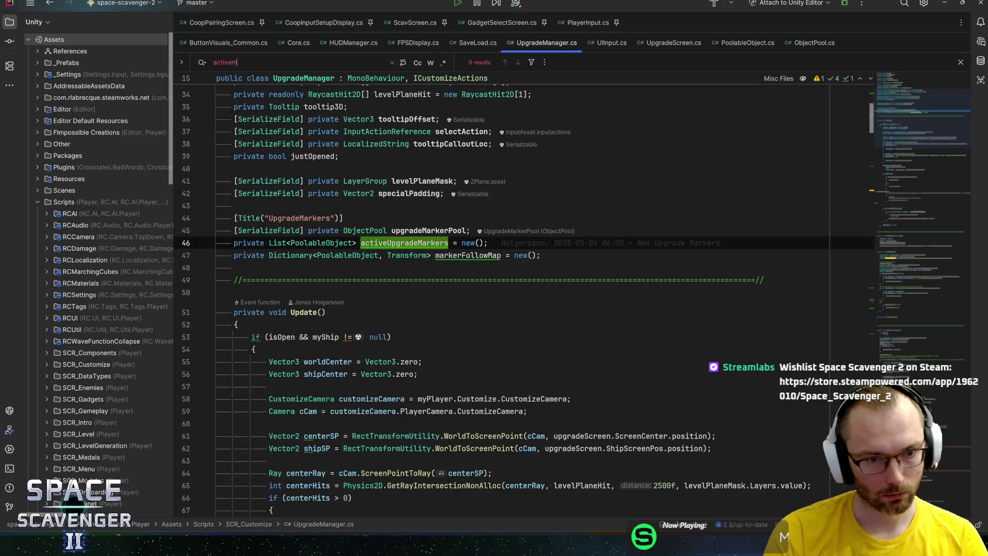
key("BackSpace")
key("BackSpace")
key("BackSpace")
type("upgrade")
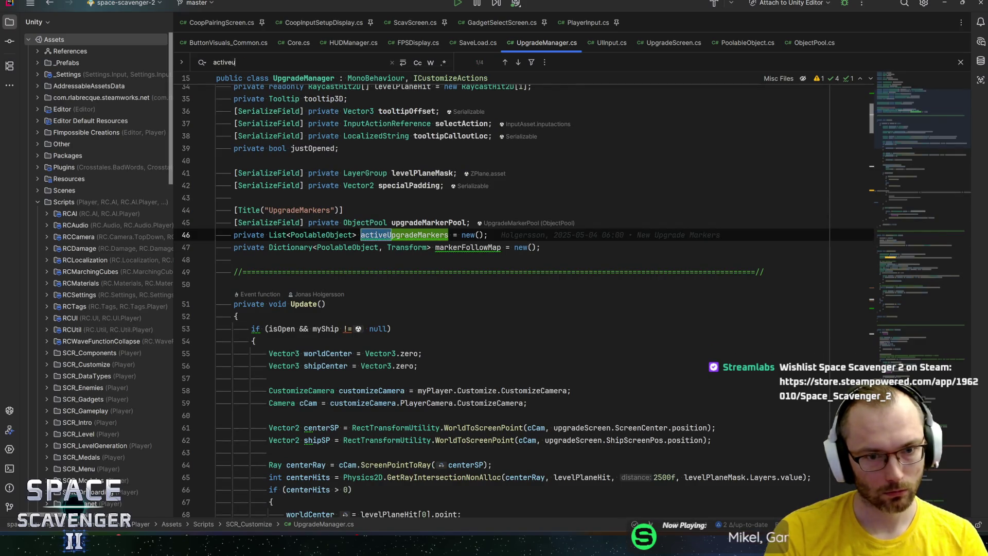
double_click(415, 240)
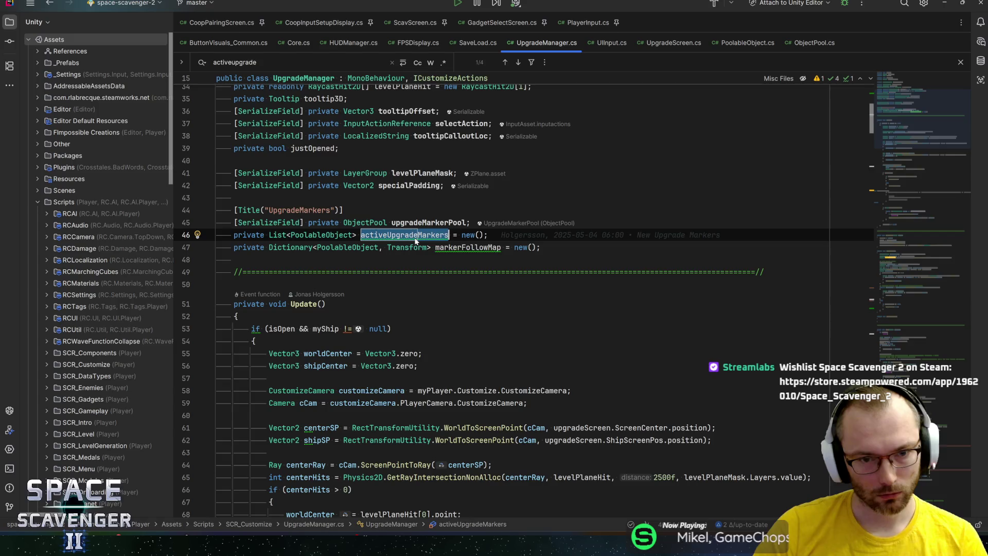
key("ctrl+f")
key("Return")
key("Return")
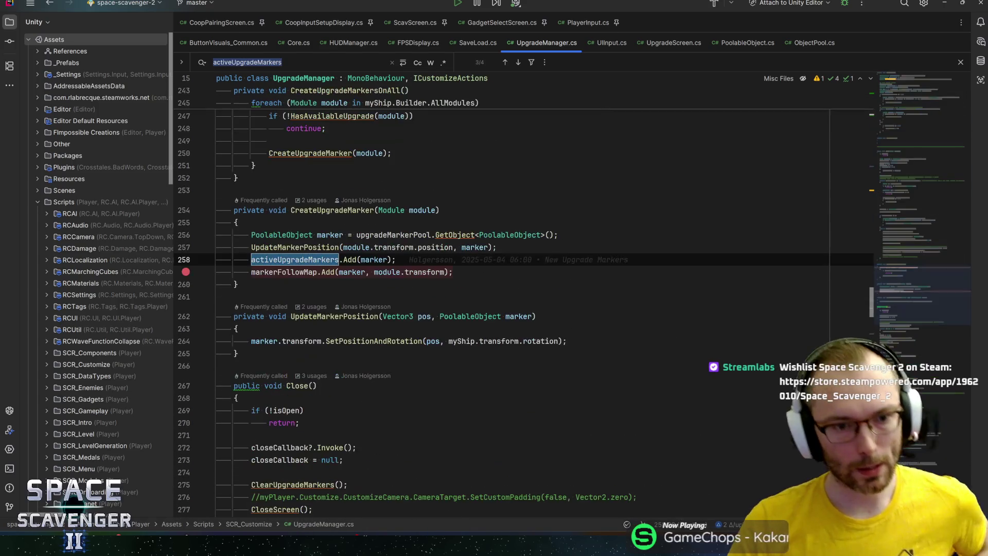
key("Return")
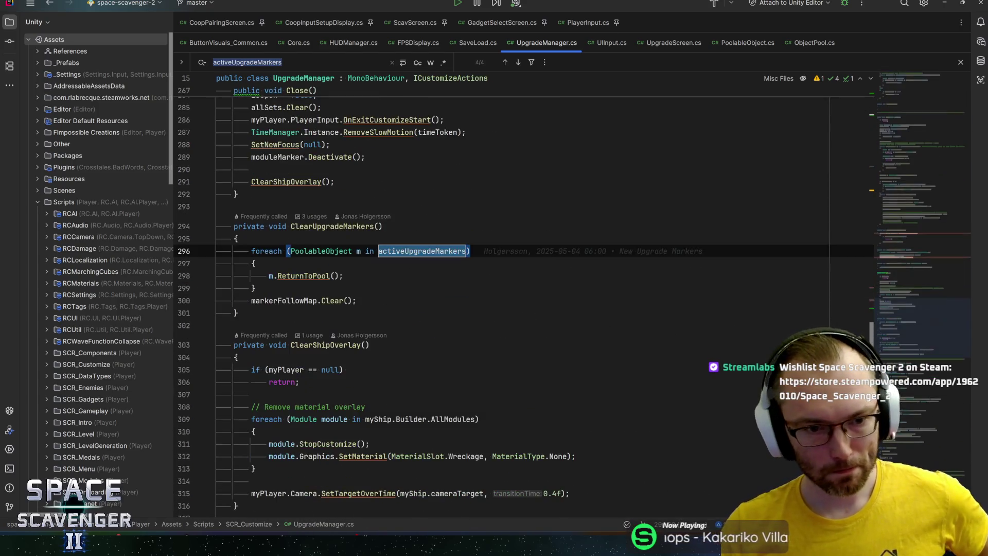
key("Down")
key("Down")
key("Down")
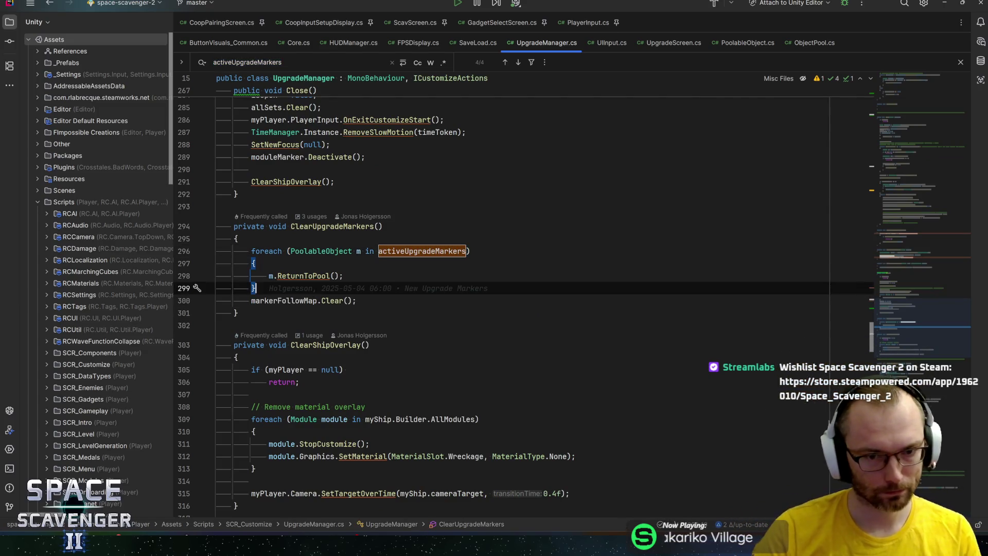
Add activeUpgradeMarkers.Clear(); after the foreach loop in ClearUpgradeMarkers
key("Return")
type("activeupgr")
key("Return")
type(".Clear();")
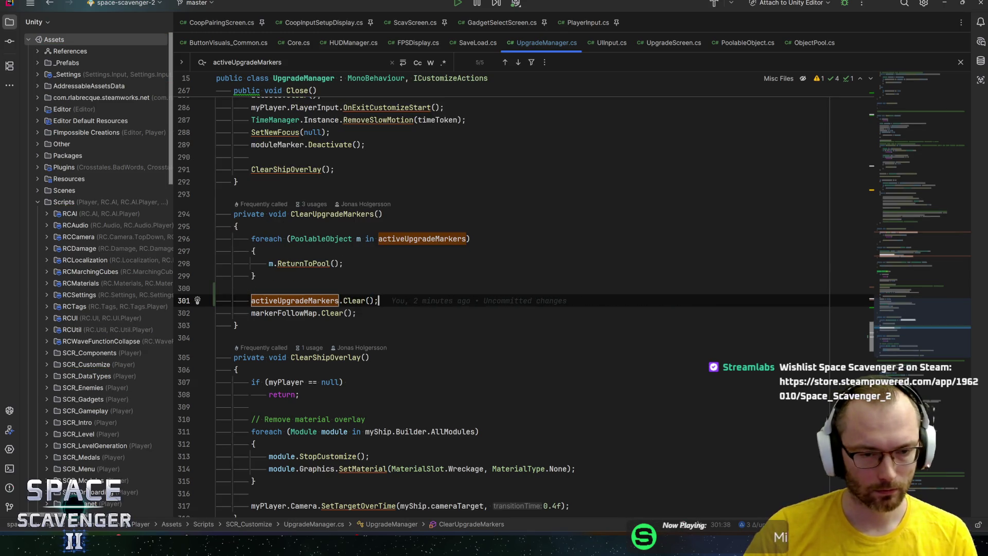
Open FPSDisplay.cs through Go to Class 'fps' and place the cursor at the end of Awake
key("ctrl+n")
type("fps")
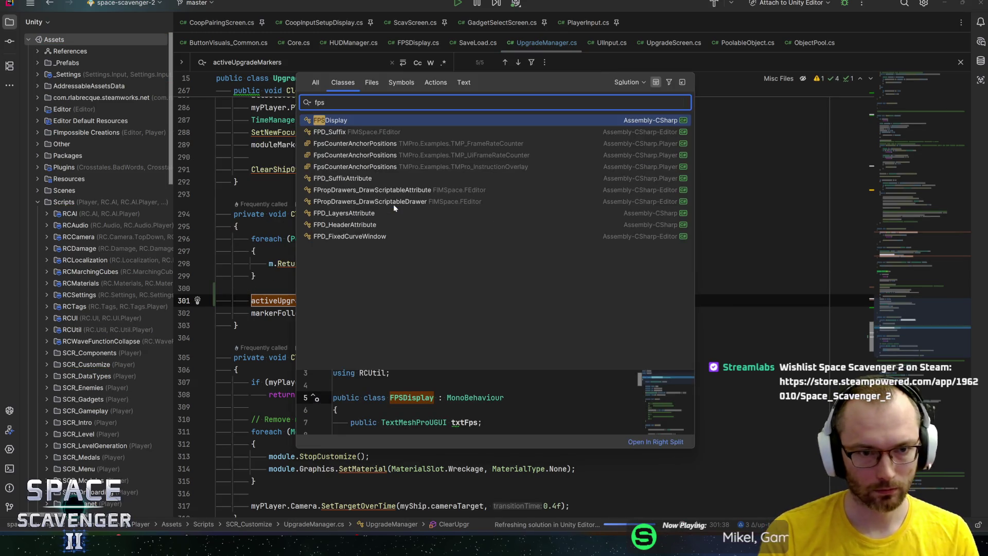
key("Return")
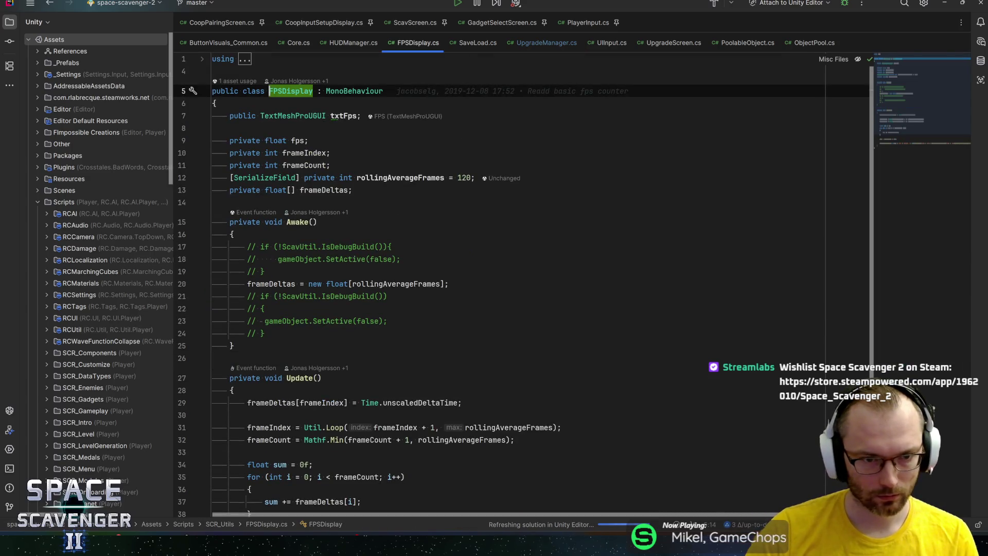
left_click(265, 333)
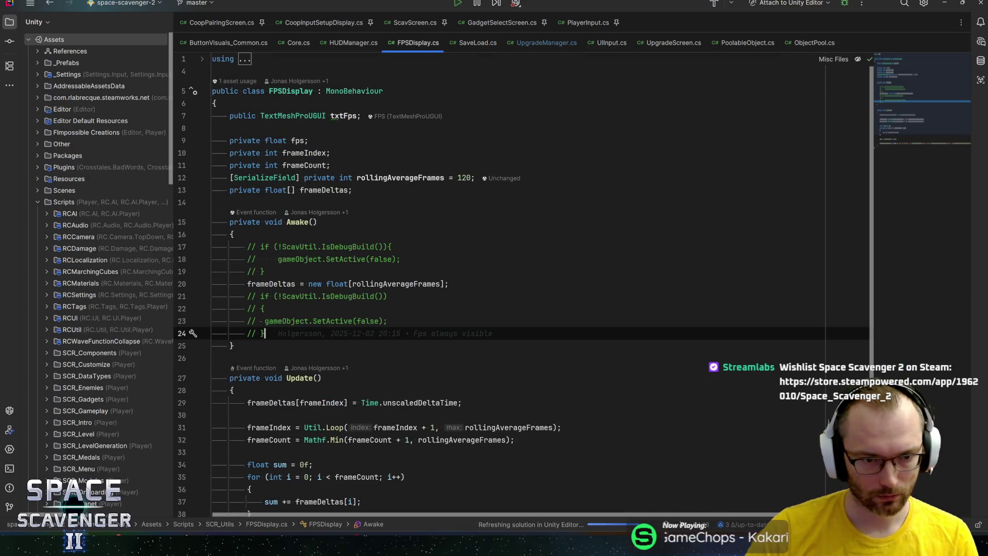
key("alt+Tab")
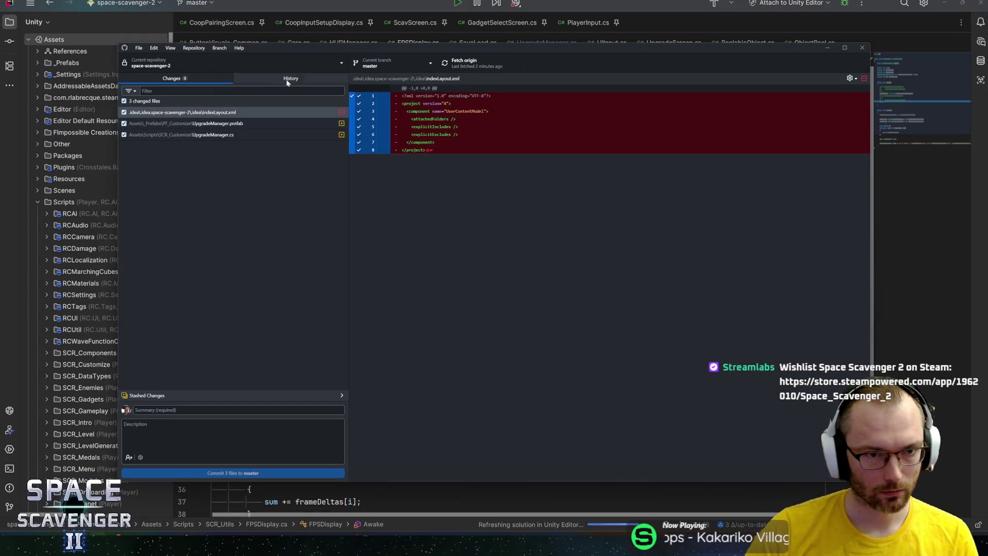
Copy the removed #if DEMO_BUILD block from FPSDisplay.cs in the revert commit's History diff
left_click(291, 78)
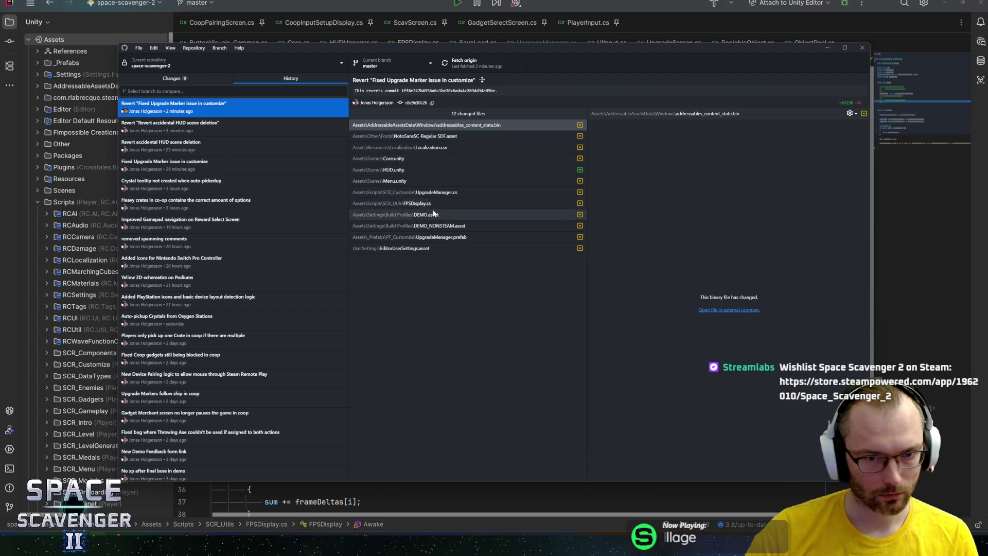
left_click(513, 203)
left_click_drag(641, 171, 627, 155)
key("ctrl+c")
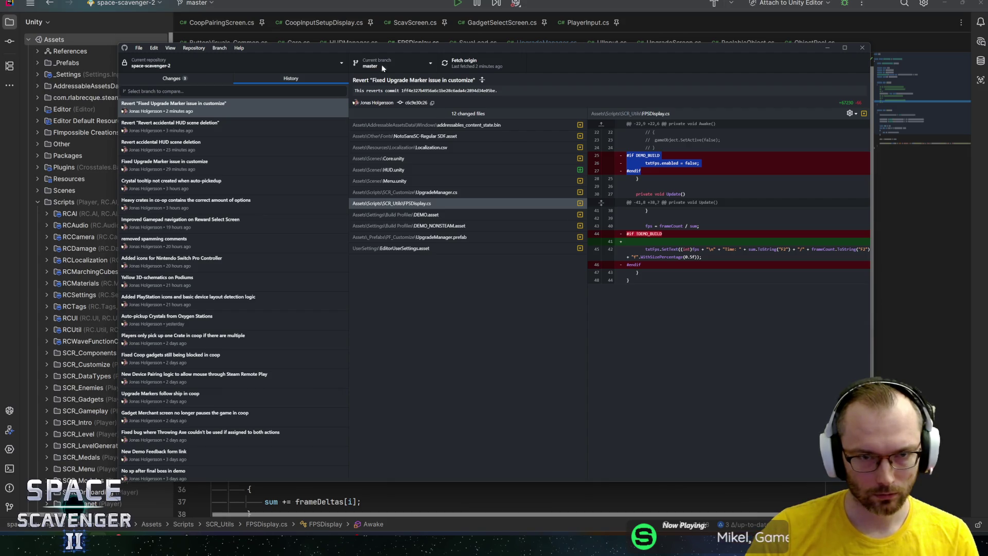
left_click(359, 2)
key("Return")
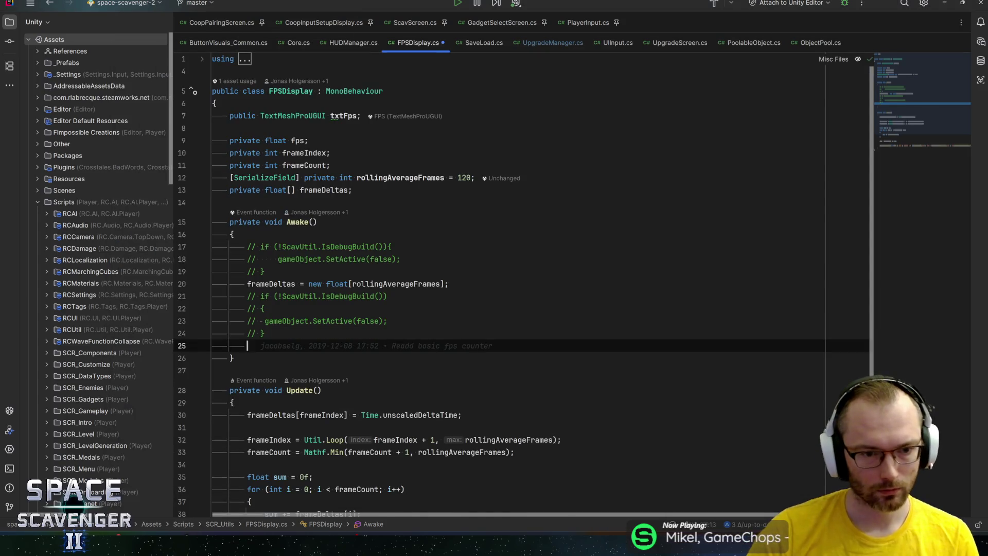
Paste the #if DEMO_BUILD block disabling txtFps at the end of Awake
key("ctrl+v")
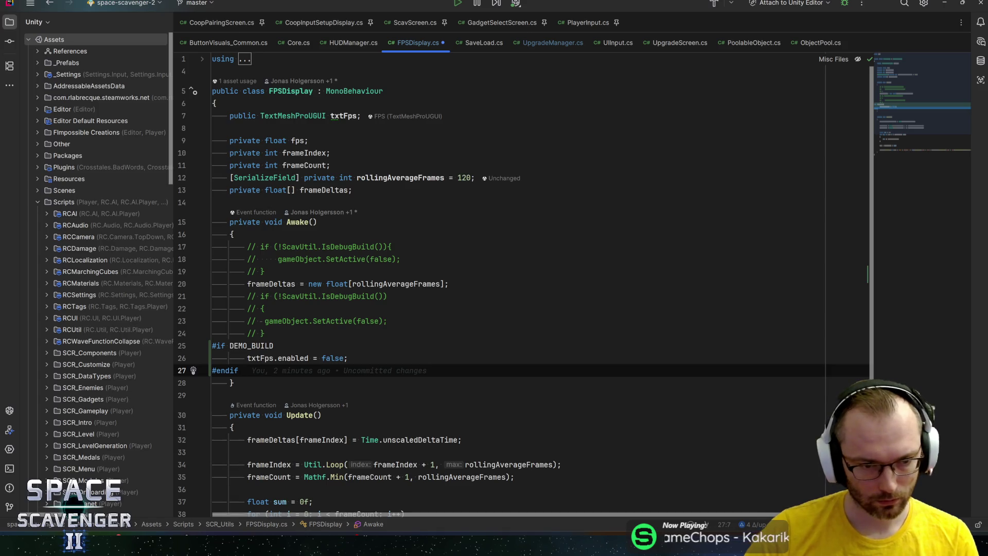
key("ctrl+w")
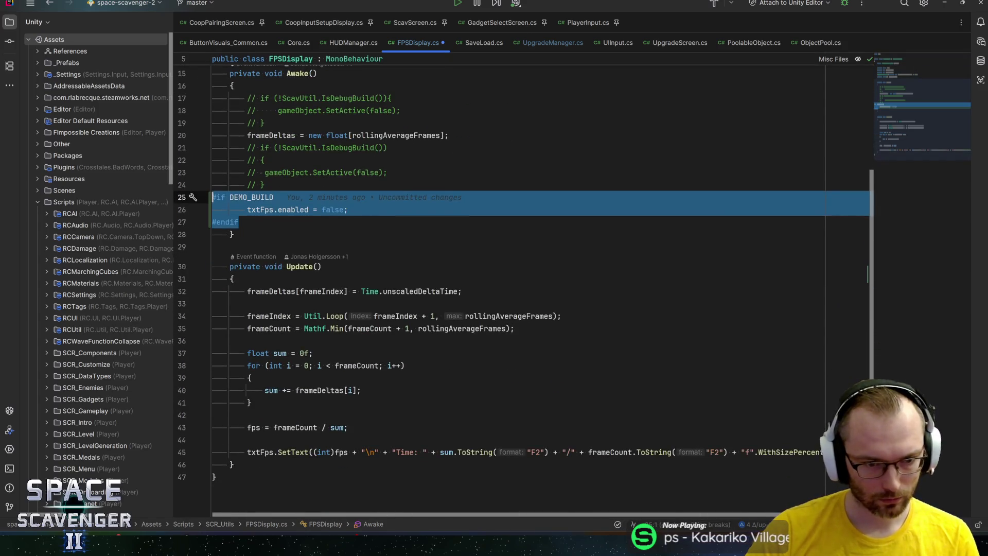
key("ctrl+c")
Wrap txtFps.SetText in Update with #if !DEMO_BUILD and save FPSDisplay.cs
left_click(248, 417)
key("Return")
key("Up")
key("ctrl+v")
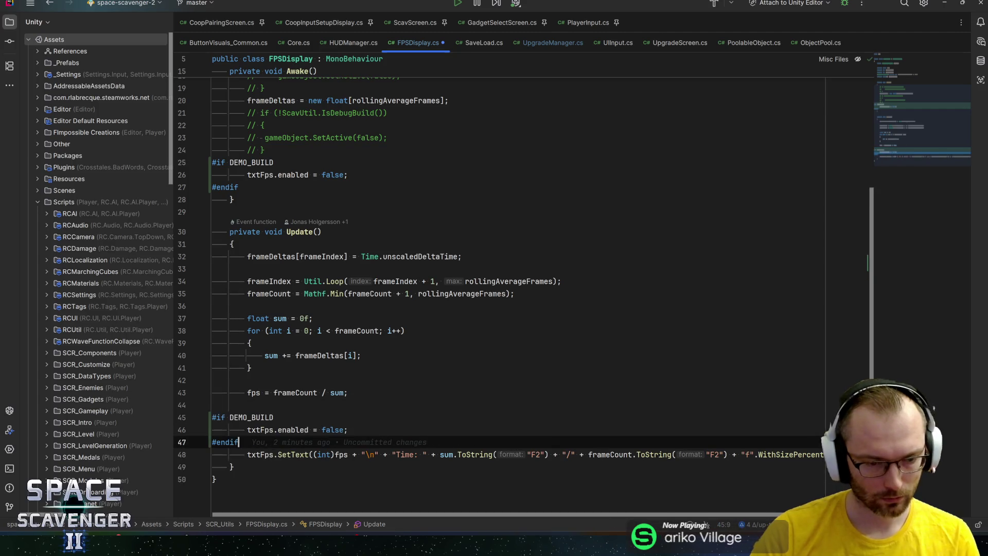
key("alt+shift+Down")
key("Up")
key("Up")
key("ctrl+y")
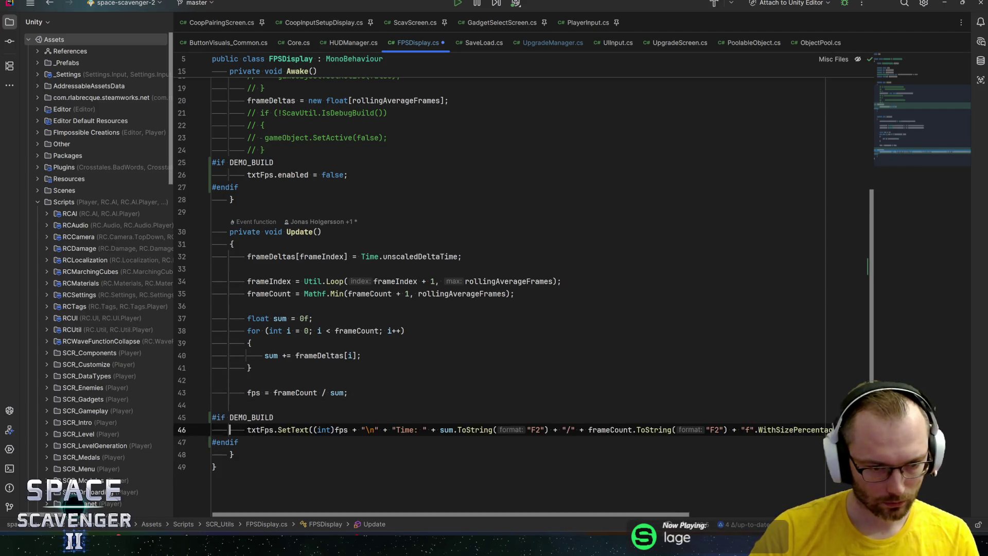
key("Up")
type("!")
key("End")
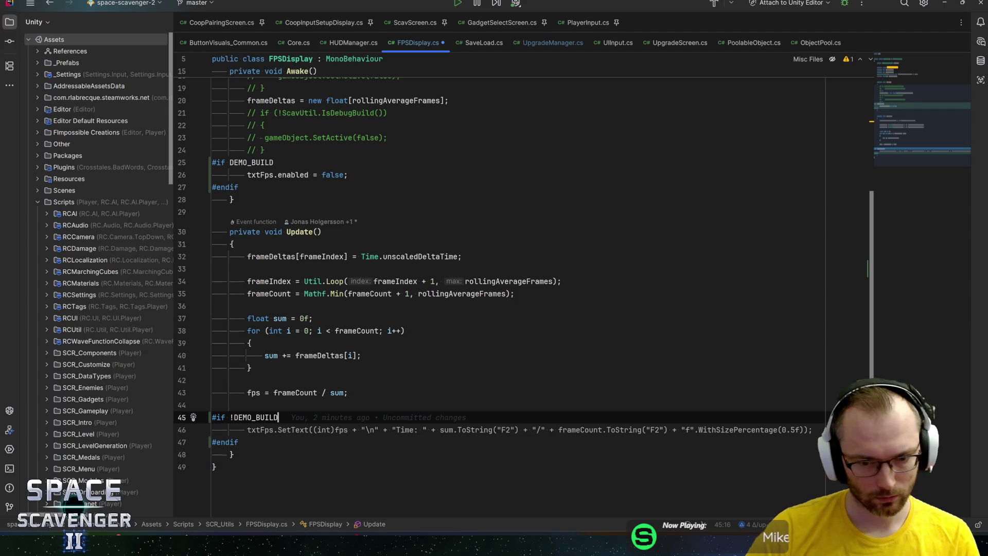
key("ctrl+s")
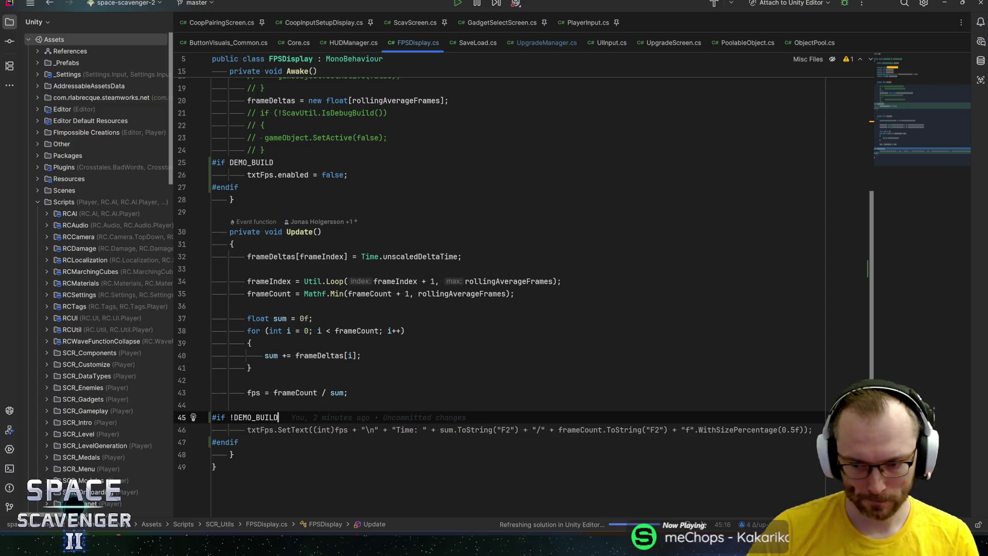
Compare the edit with GitHub Desktop's diff, then search classes for 'localizatio'
key("alt+Tab")
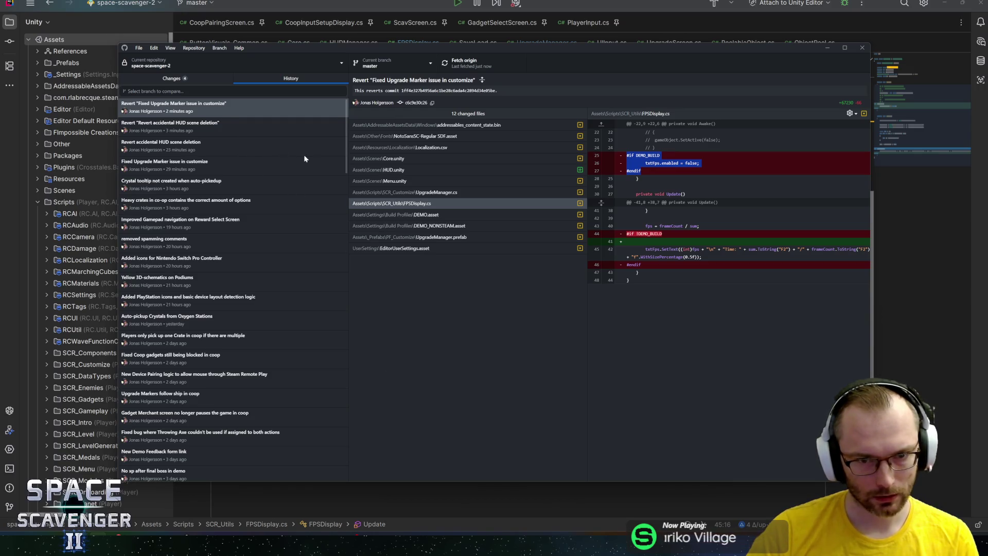
key("alt+Tab")
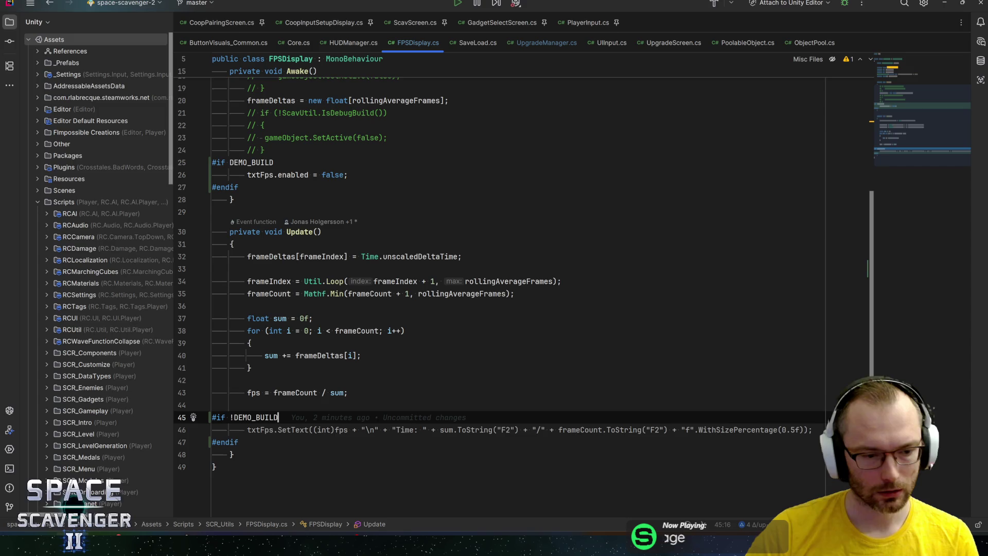
mouse_move(67, 545)
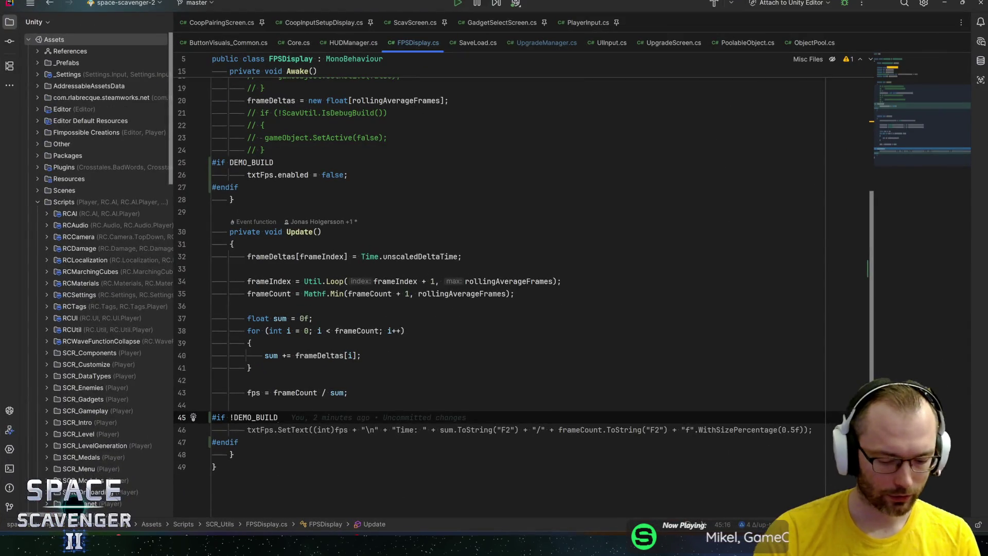
key("ctrl+n")
type("localiz")
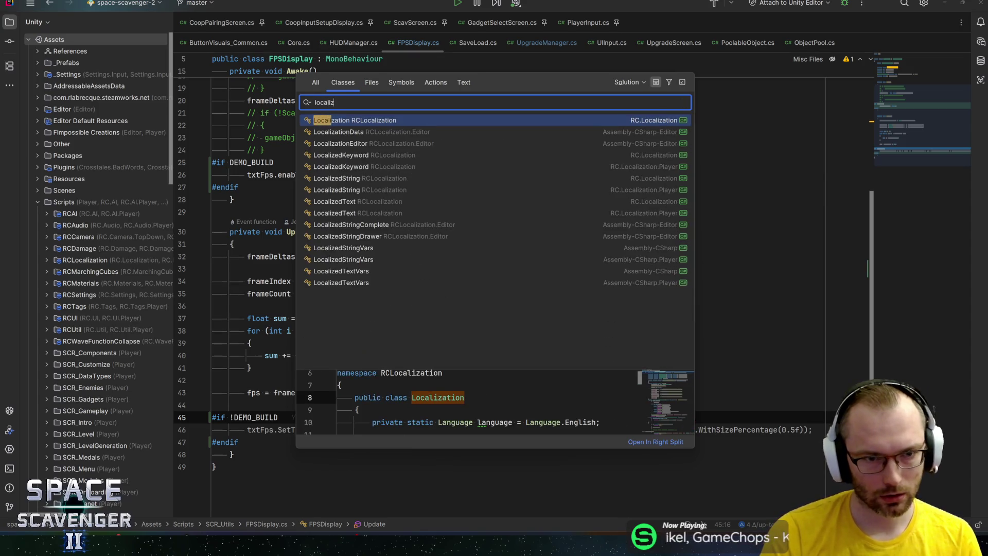
type("atio")
Open LocalizedStringComplete.cs and search it for 'add'
key("BackSpace")
key("BackSpace")
key("BackSpace")
key("BackSpace")
key("BackSpace")
key("BackSpace")
type("edstring")
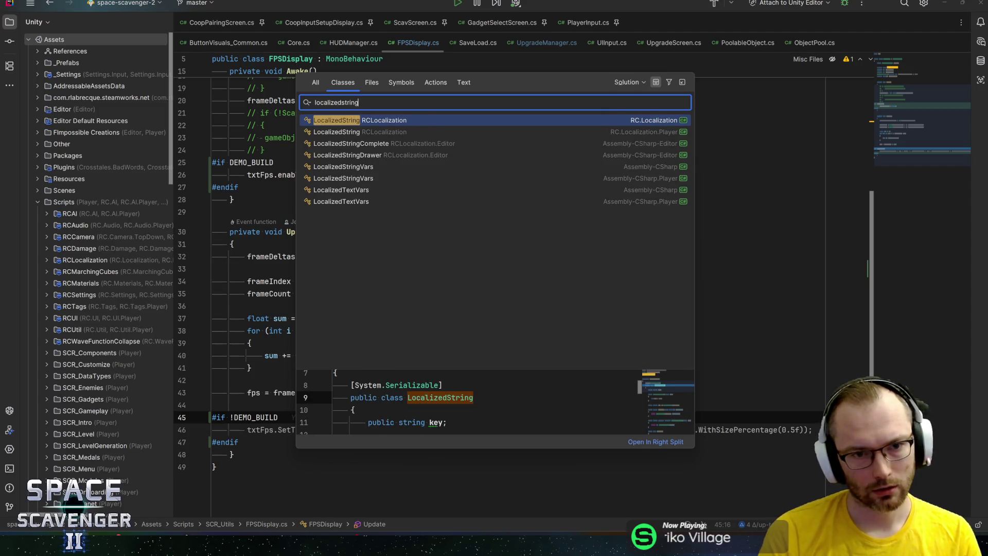
type("com")
key("Return")
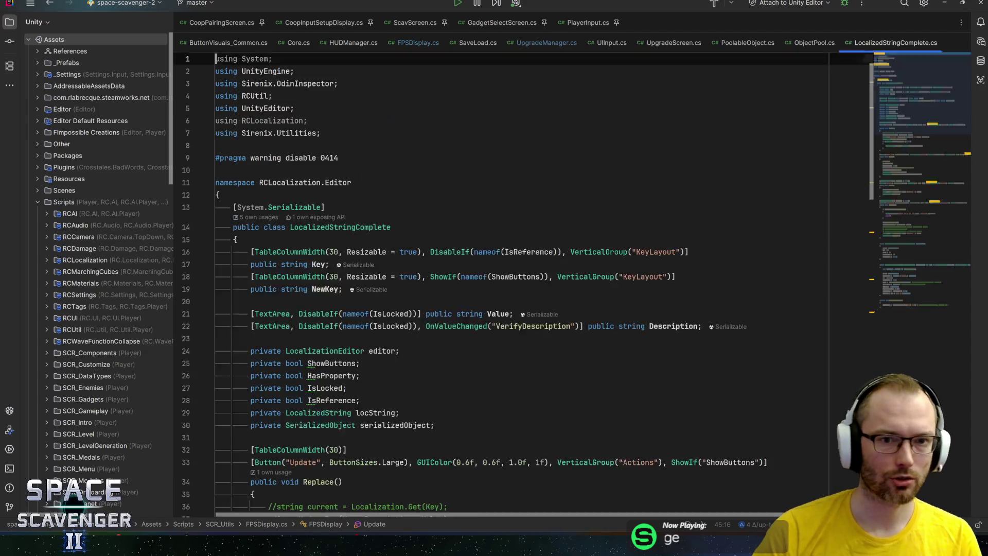
key("Down")
key("Down")
key("Down")
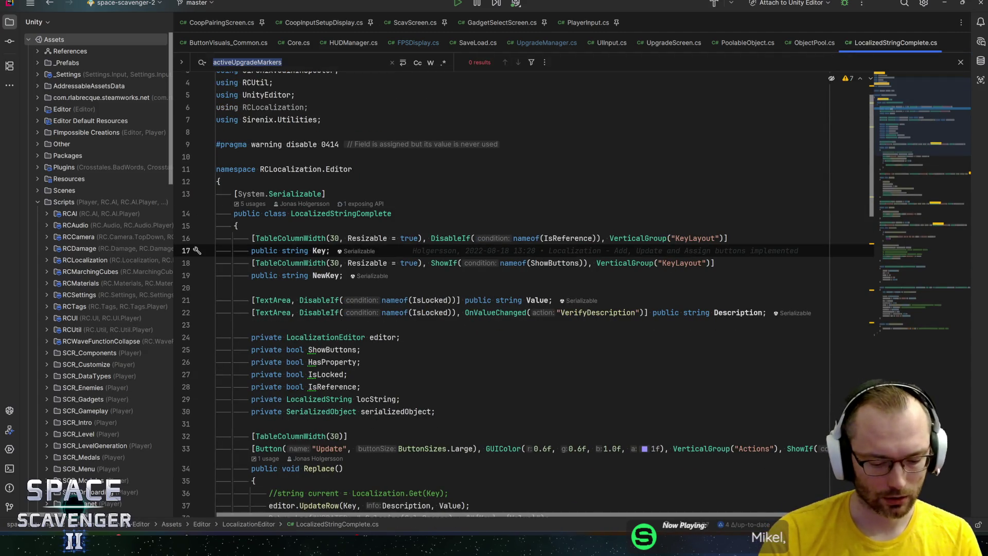
type("add")
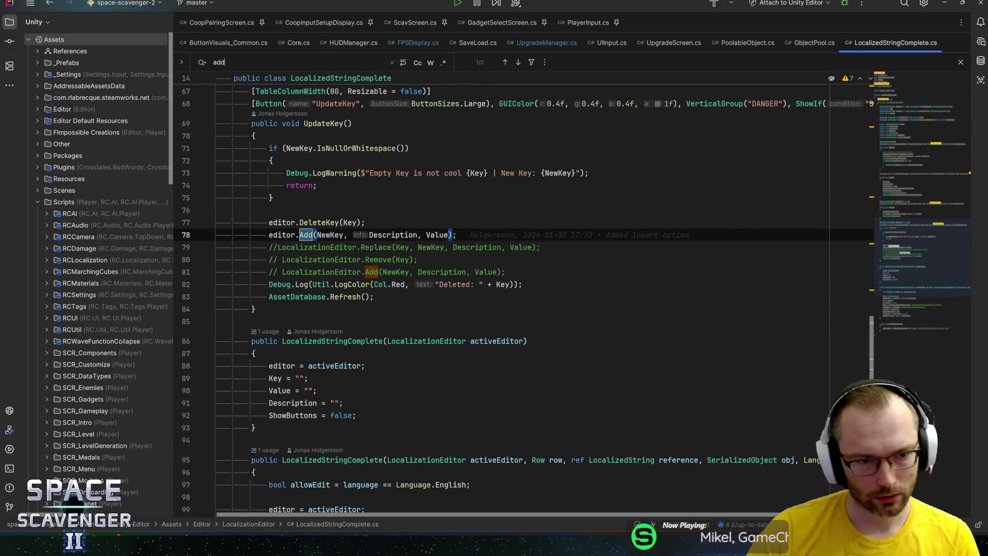
scroll(514, 289, "down", 2)
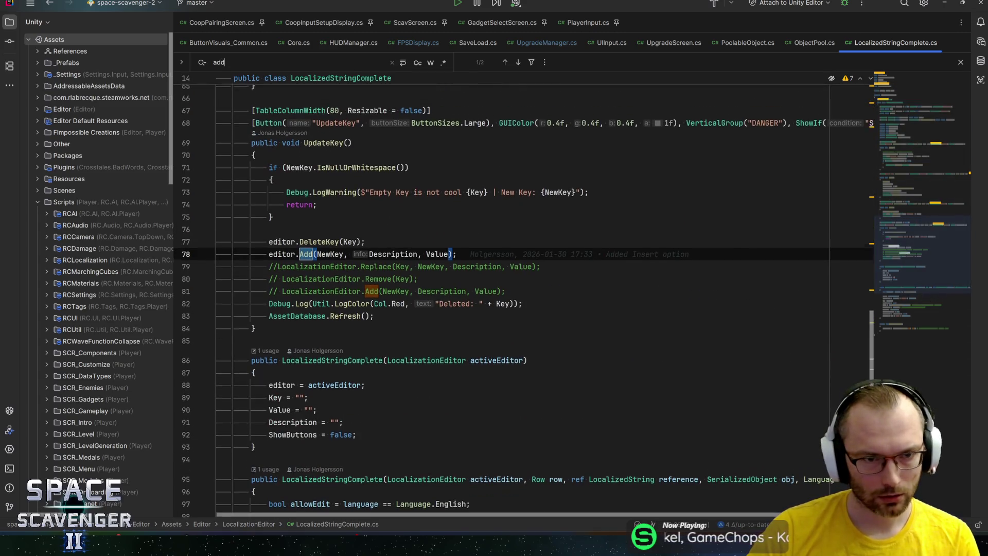
scroll(515, 289, "down", 5)
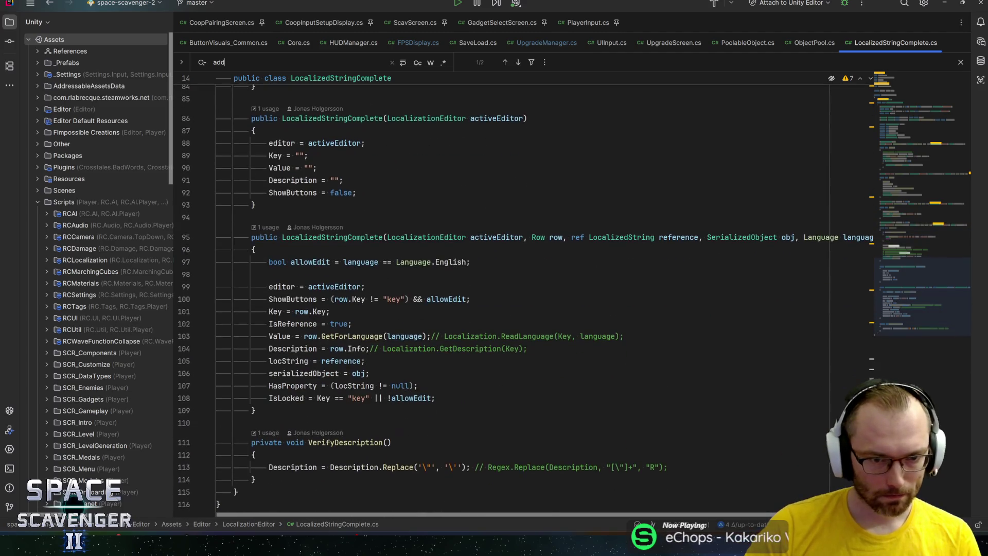
scroll(515, 288, "up", 10)
scroll(514, 288, "down", 6)
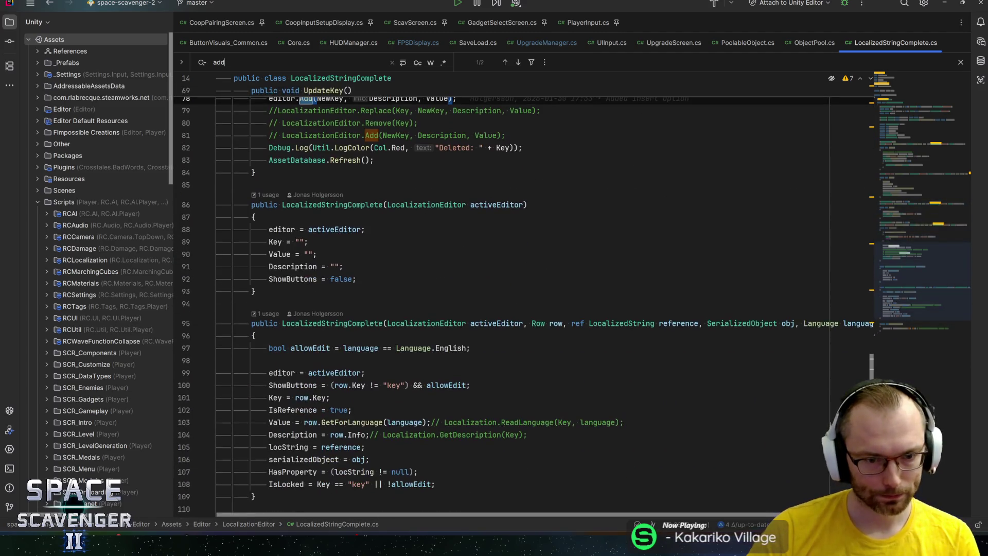
scroll(514, 288, "down", 4)
scroll(515, 288, "up", 7)
scroll(515, 288, "up", 5)
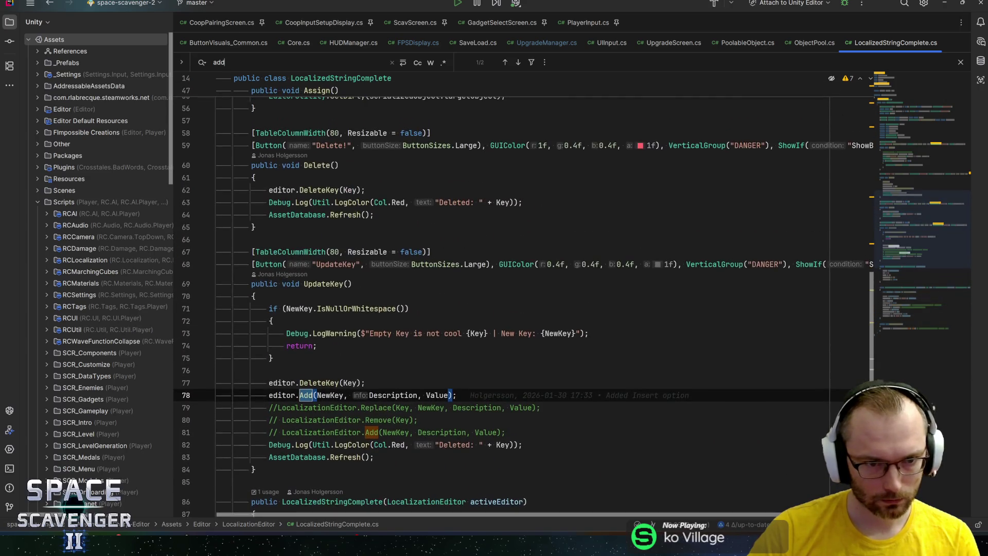
scroll(324, 212, "up", 6)
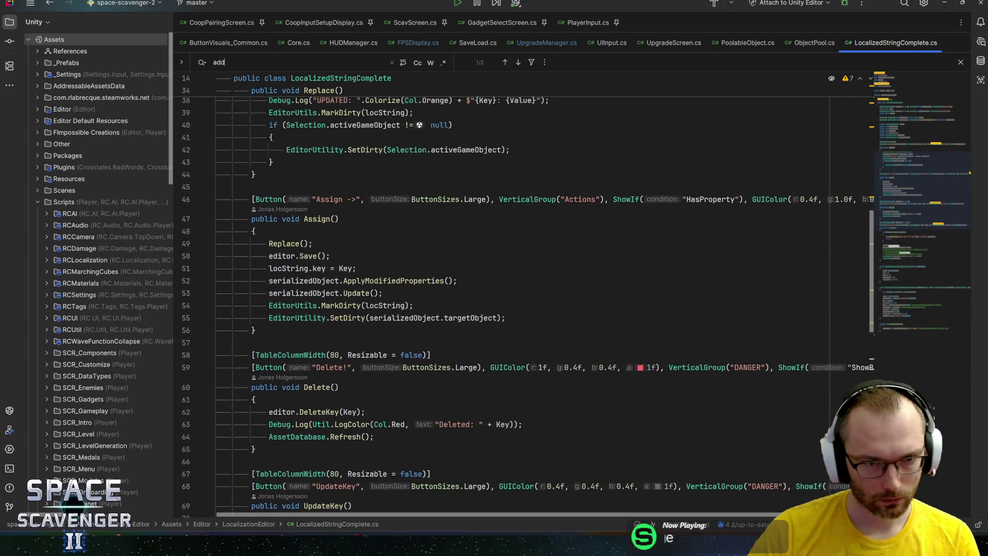
Follow Assign's Replace call to its definition and inspect the UPDATED log and UpdateRow call
left_click(313, 245)
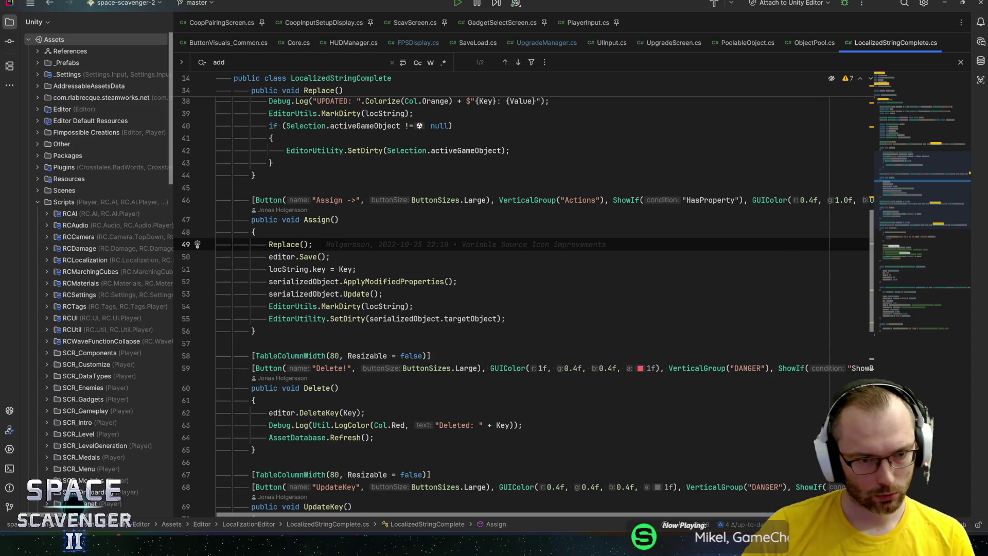
left_click(305, 242, "ctrl")
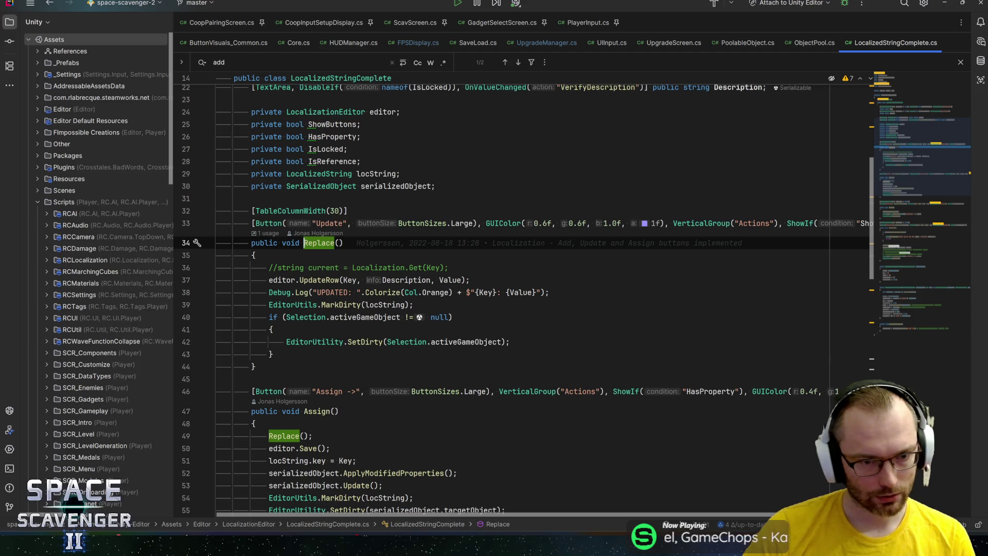
left_click(319, 293)
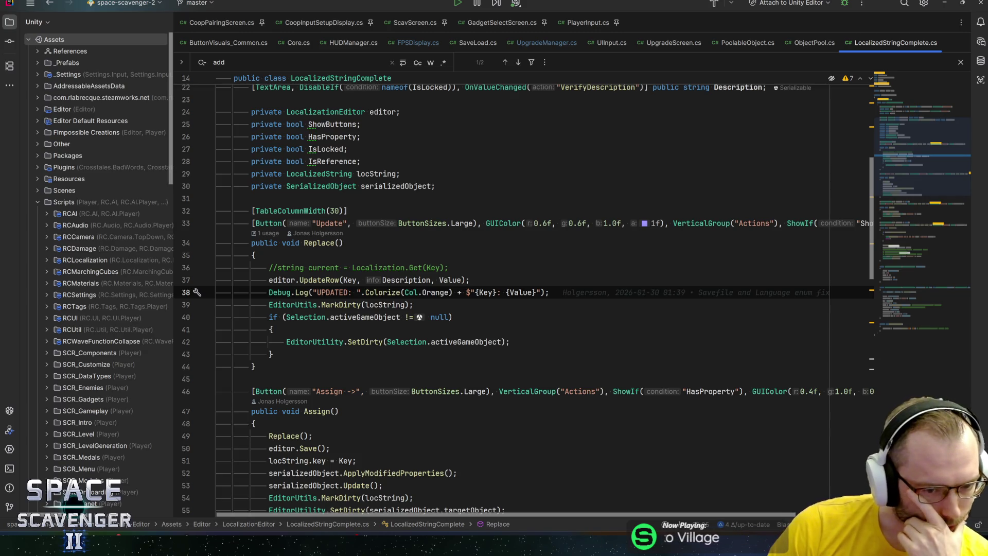
scroll(515, 293, "down", 2)
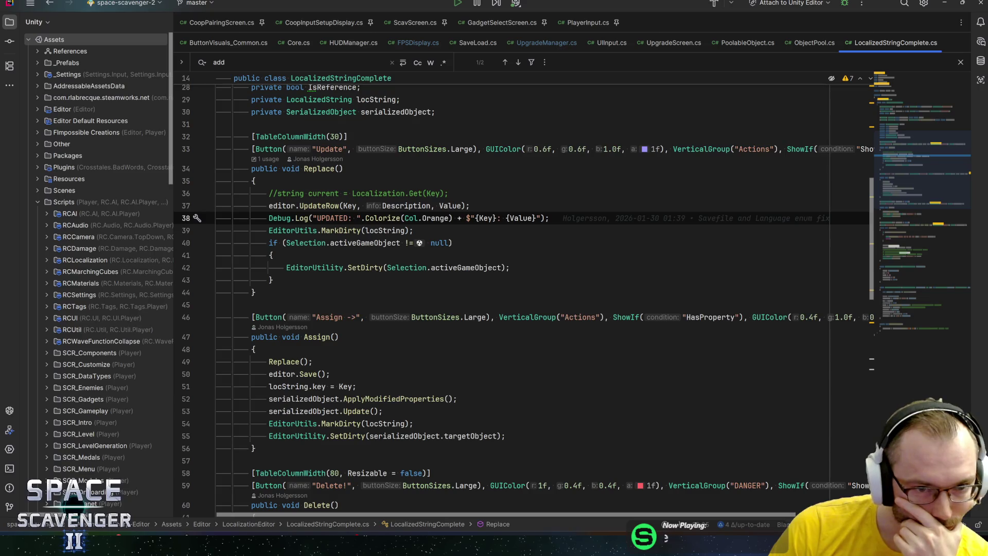
mouse_move(419, 399)
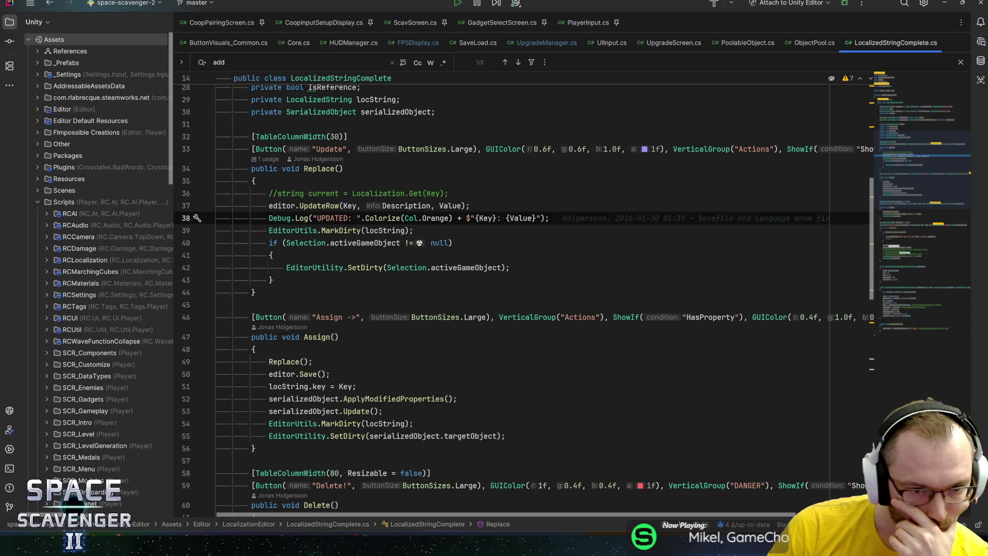
left_click(312, 361)
key("Up")
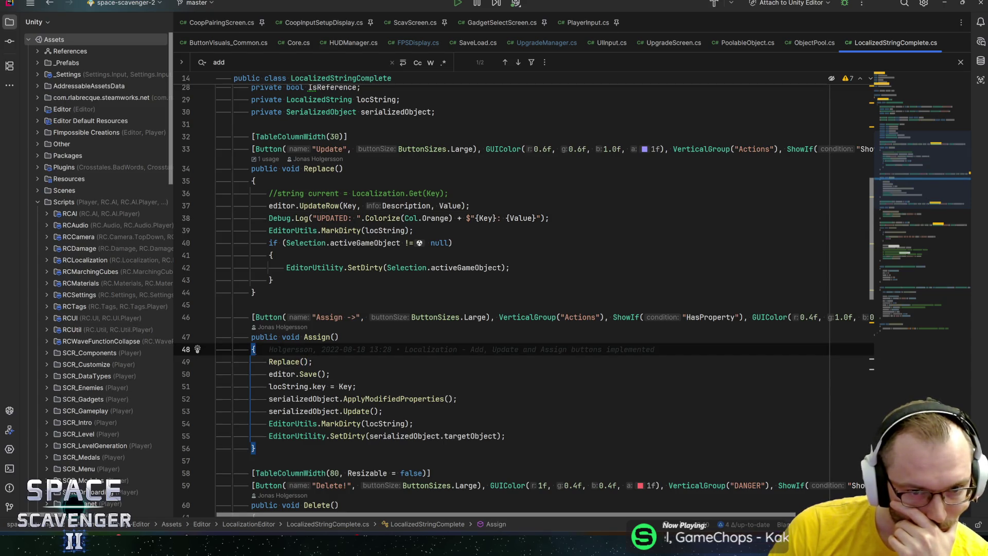
left_click(291, 361)
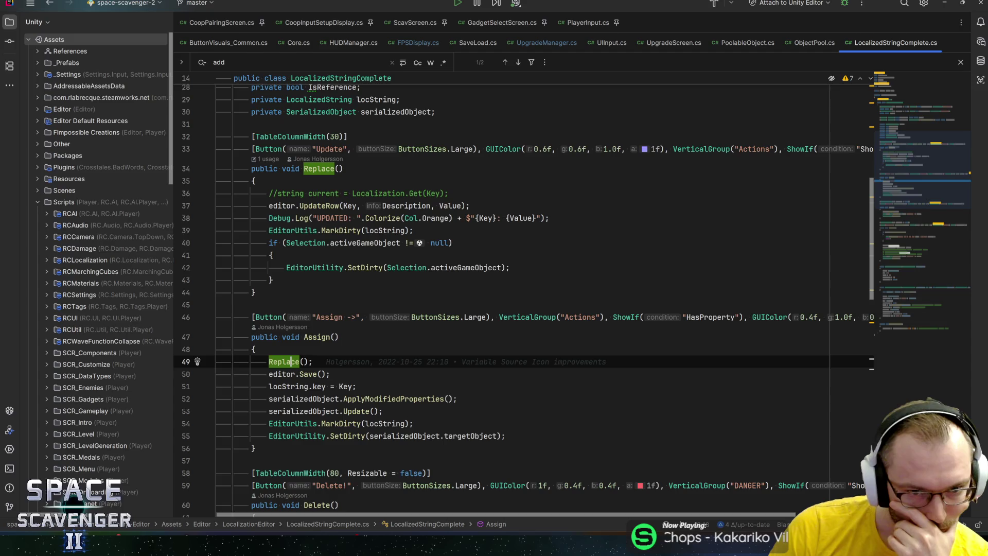
left_click(344, 205)
left_click(282, 205)
left_click(323, 206)
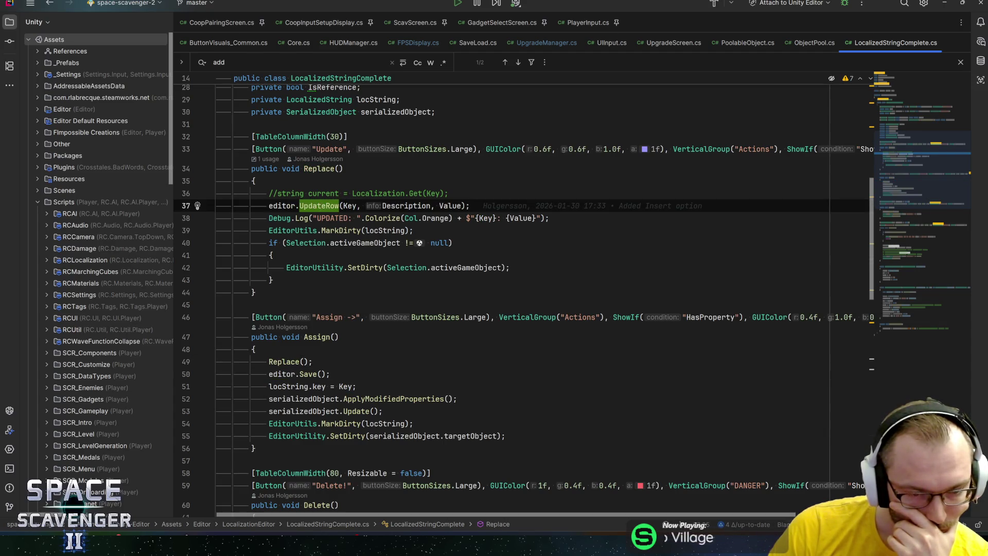
Check the Key, Description and Value arguments, then open UpdateRow in LocalizationEditor.cs
left_click(253, 349)
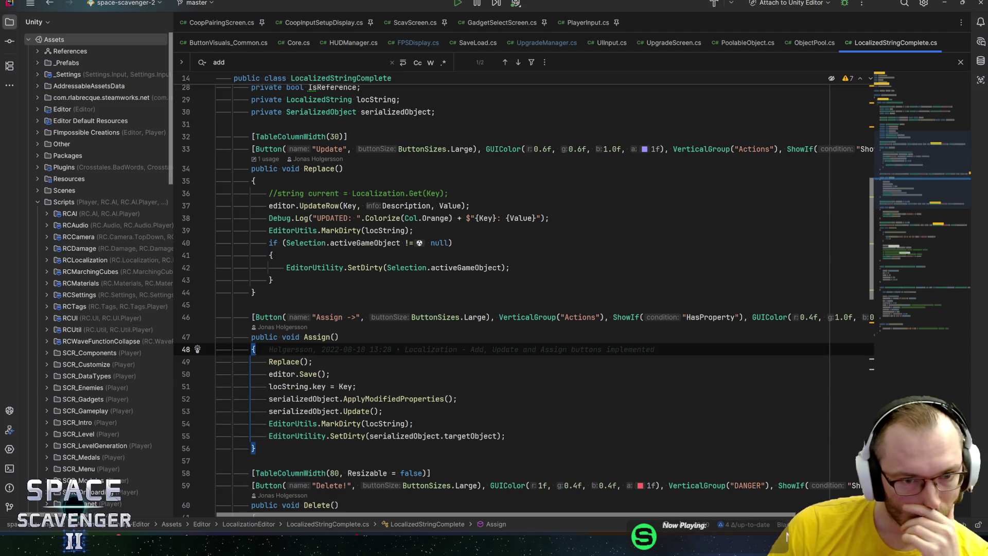
left_click(350, 205)
left_click(406, 205)
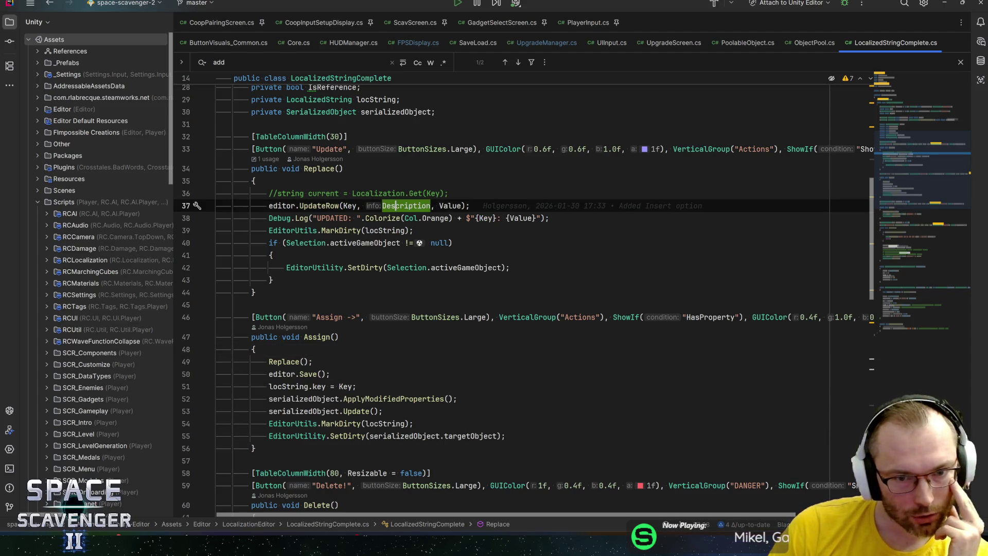
left_click(449, 205)
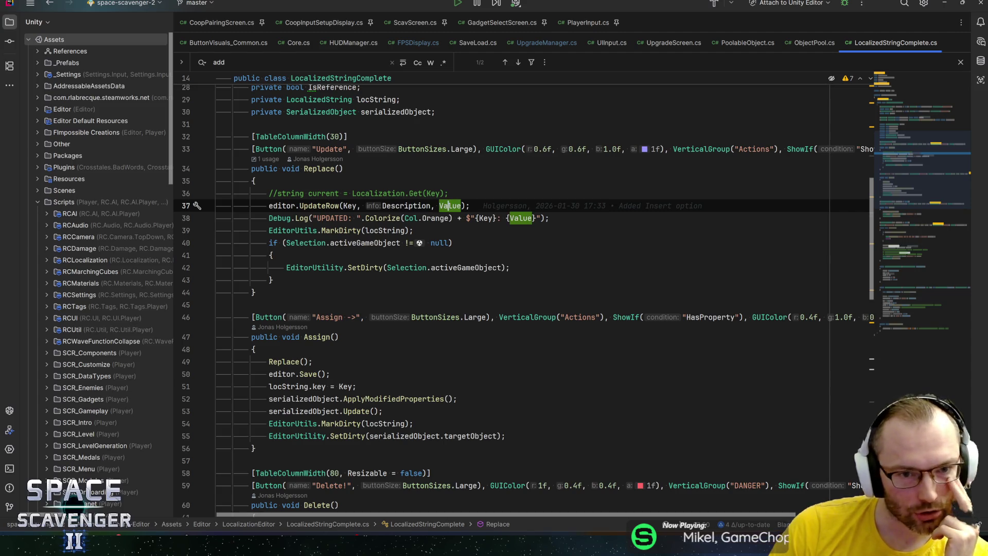
mouse_move(383, 218)
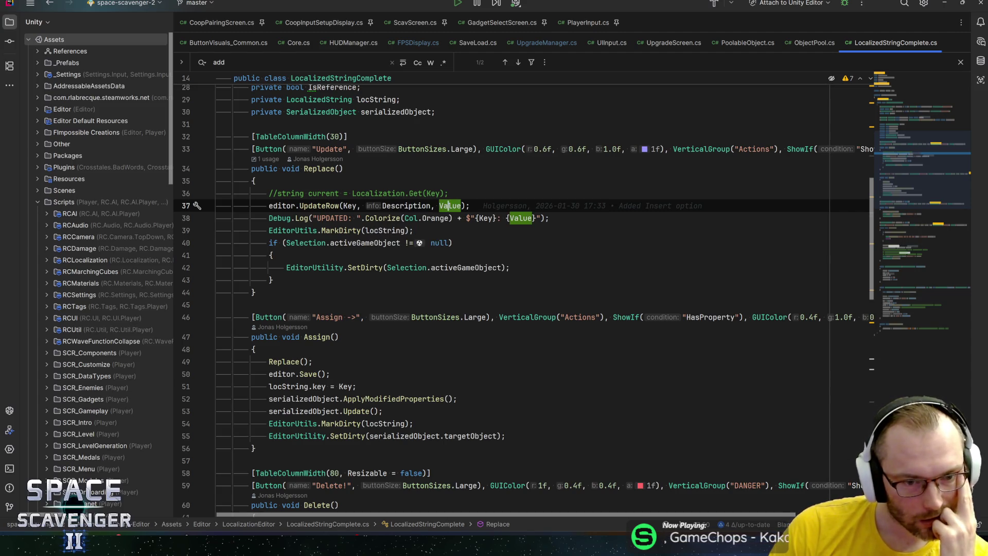
key("Home")
key("ctrl+Right")
key("ctrl+Right")
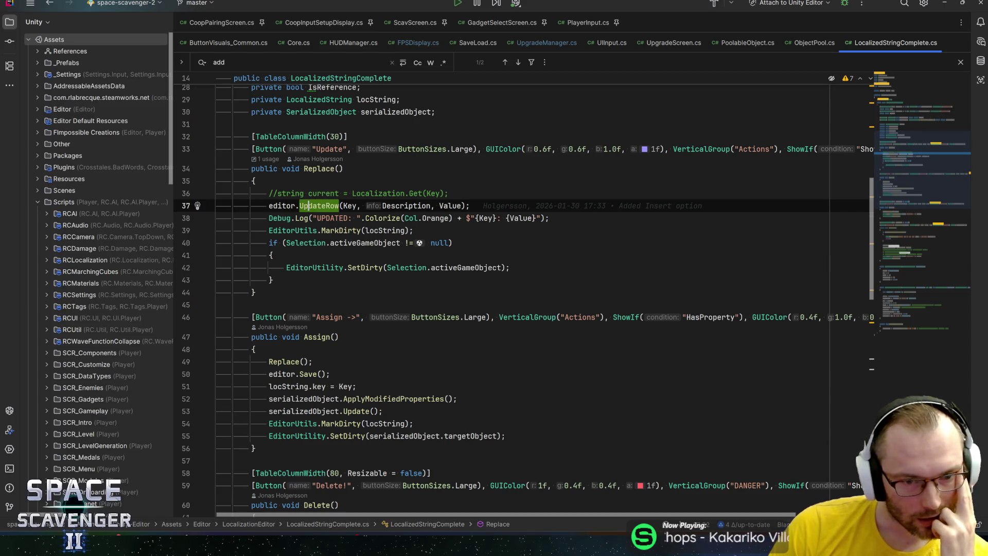
key("ctrl+b")
key("ctrl+Right")
key("ctrl+Right")
key("ctrl+Right")
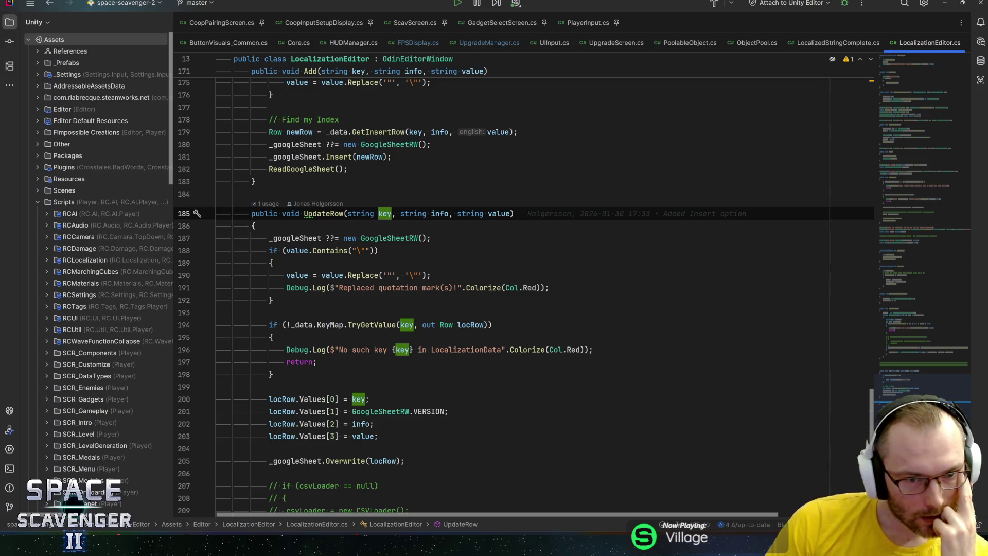
left_click(287, 399)
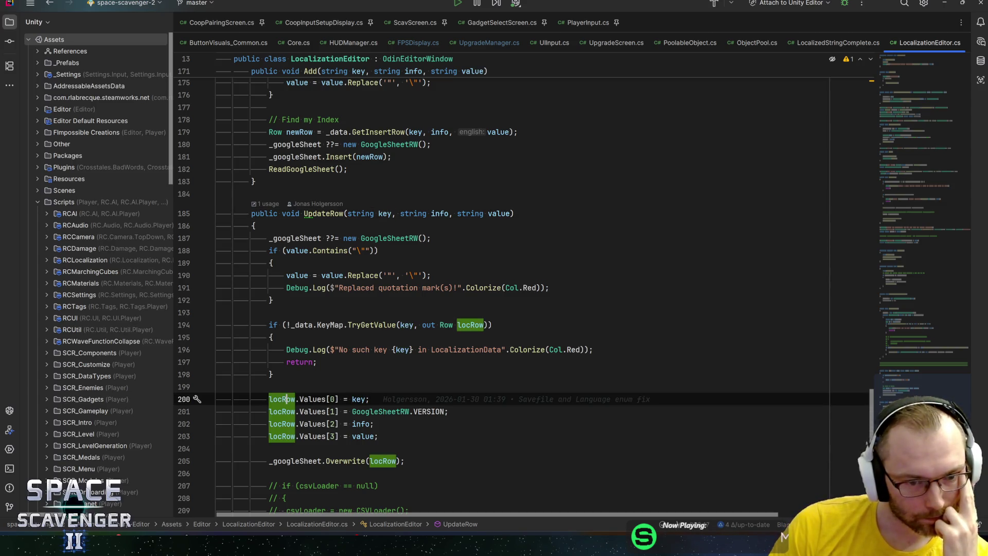
scroll(287, 399, "down", 1)
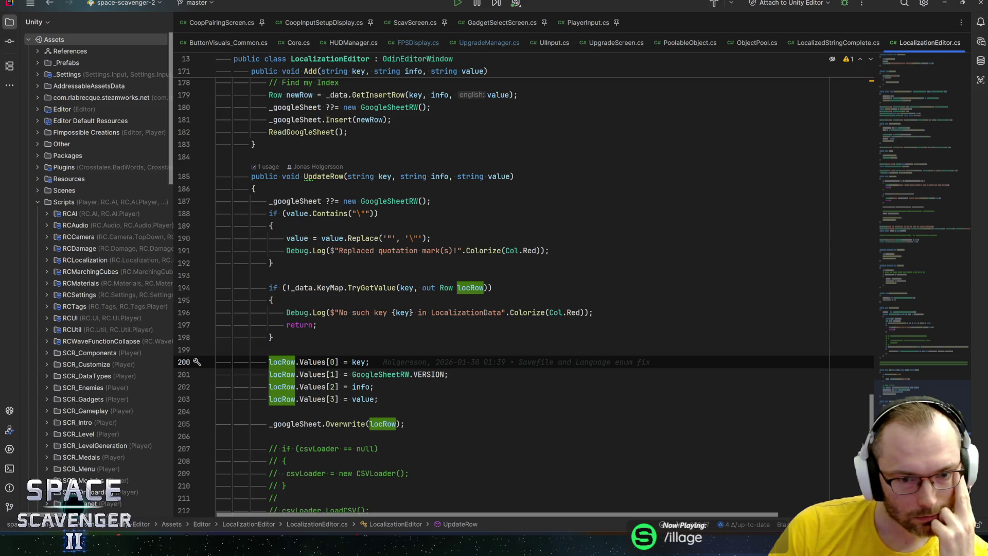
left_click(403, 288)
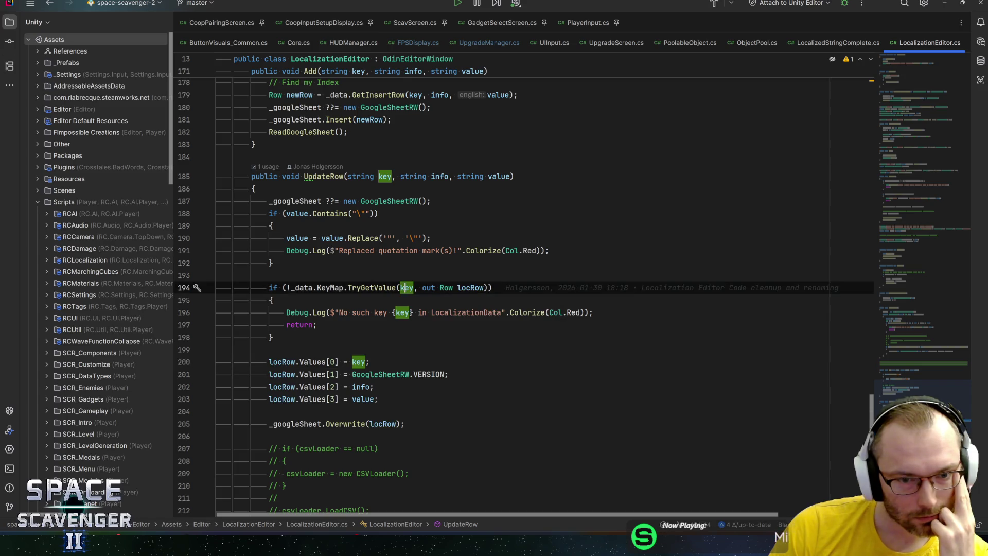
Add 'public bool HasChanged(string key, string info, string value)' with empty braces after UpdateRow
scroll(407, 288, "down", 5)
left_click(256, 386)
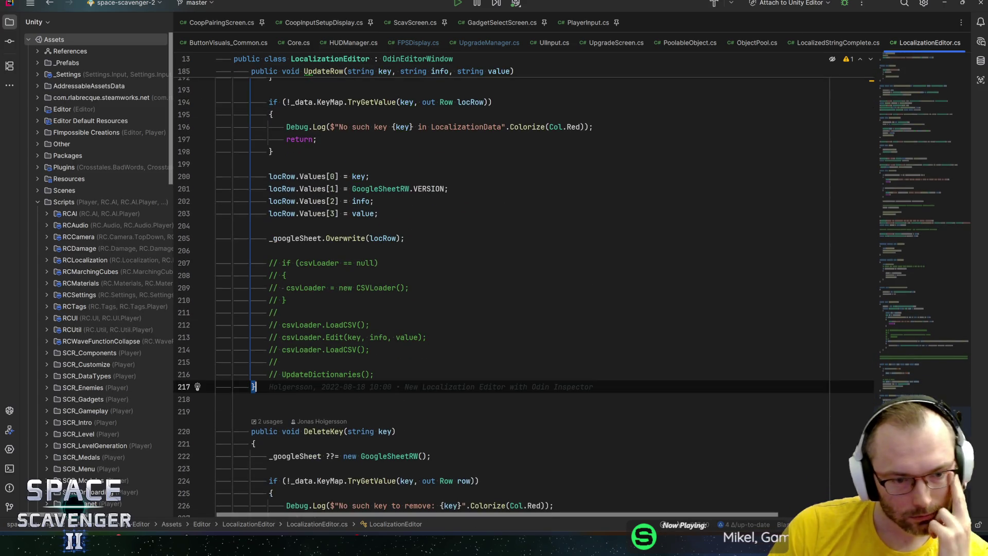
key("Return")
key("Return")
type("publ")
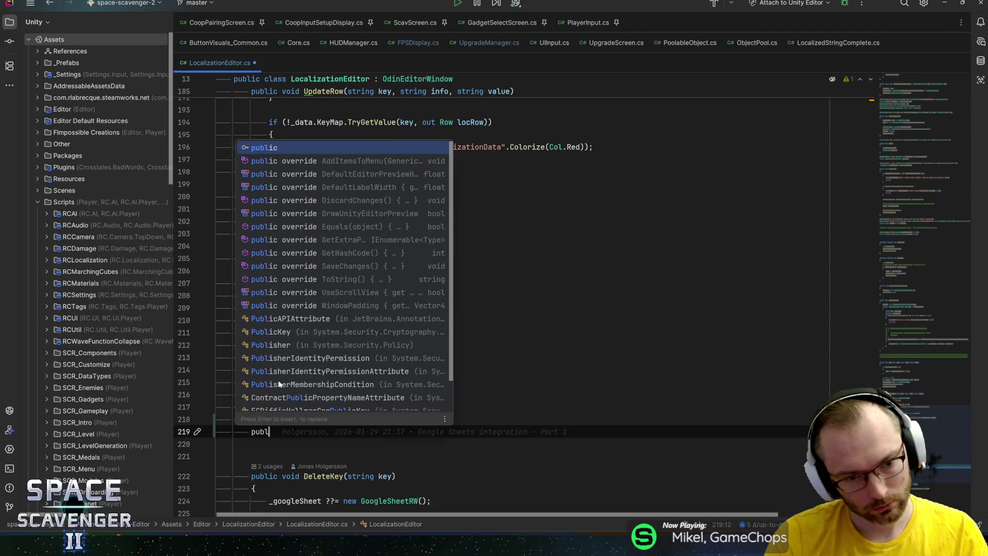
type("ic bool H")
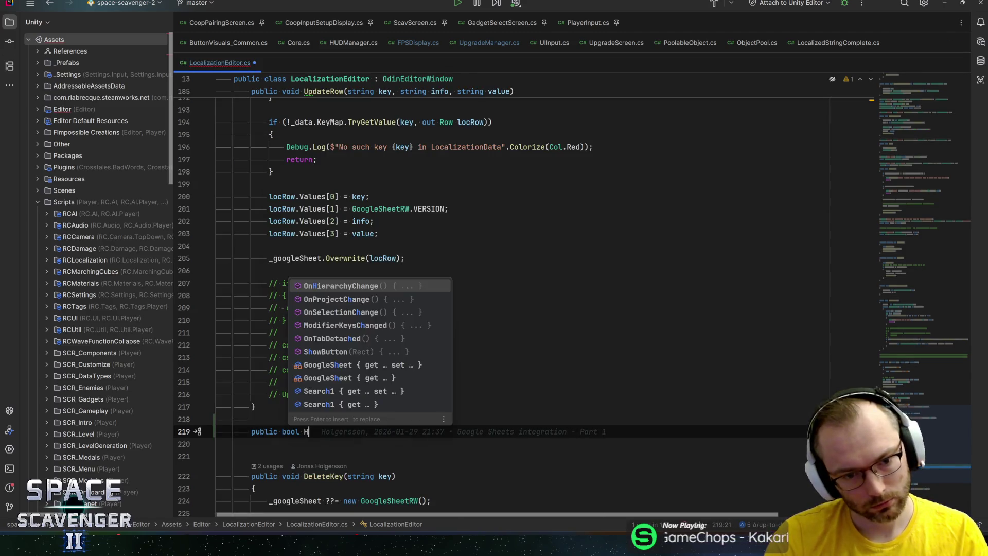
type("asChanged(")
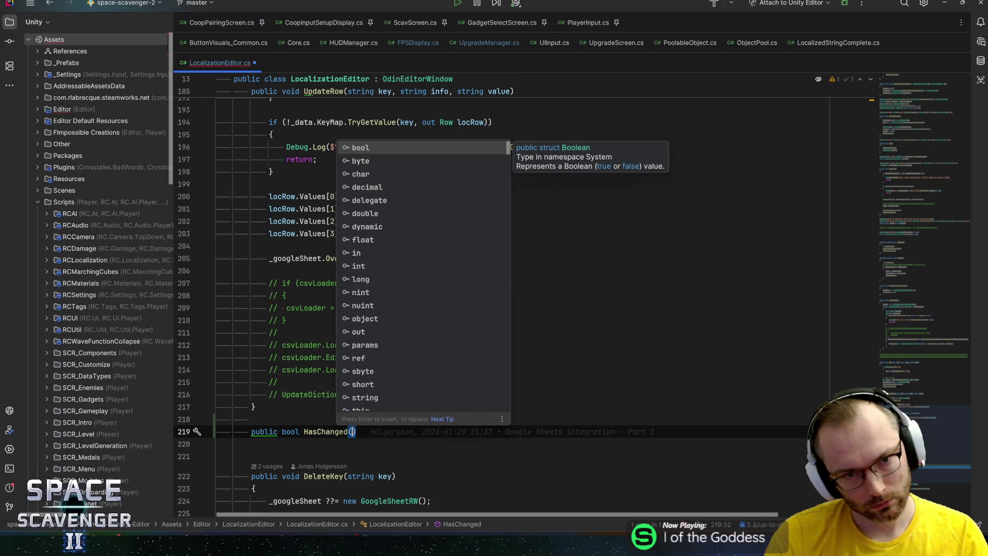
type("string, key")
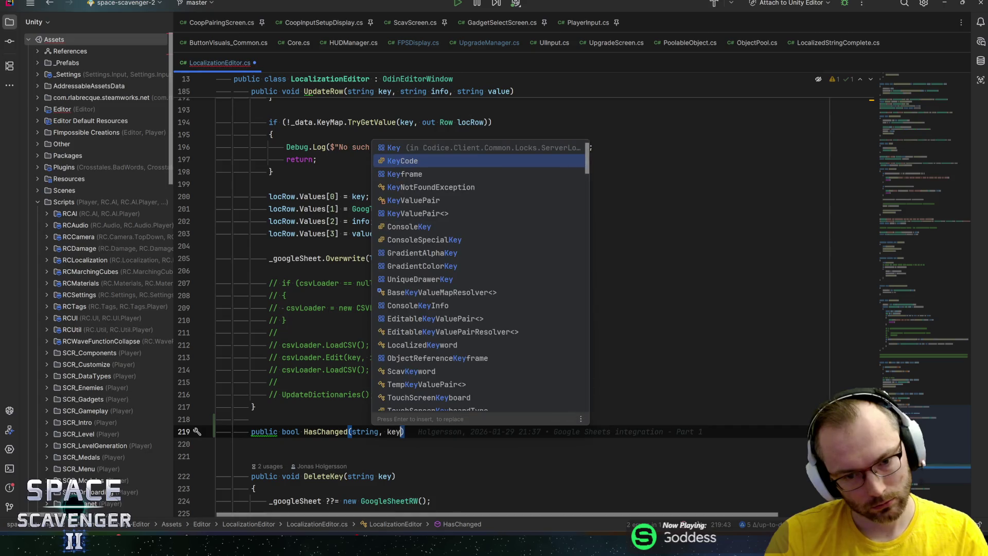
key("Return")
type(",")
key("BackSpace")
key("BackSpace")
key("BackSpace")
type("ke")
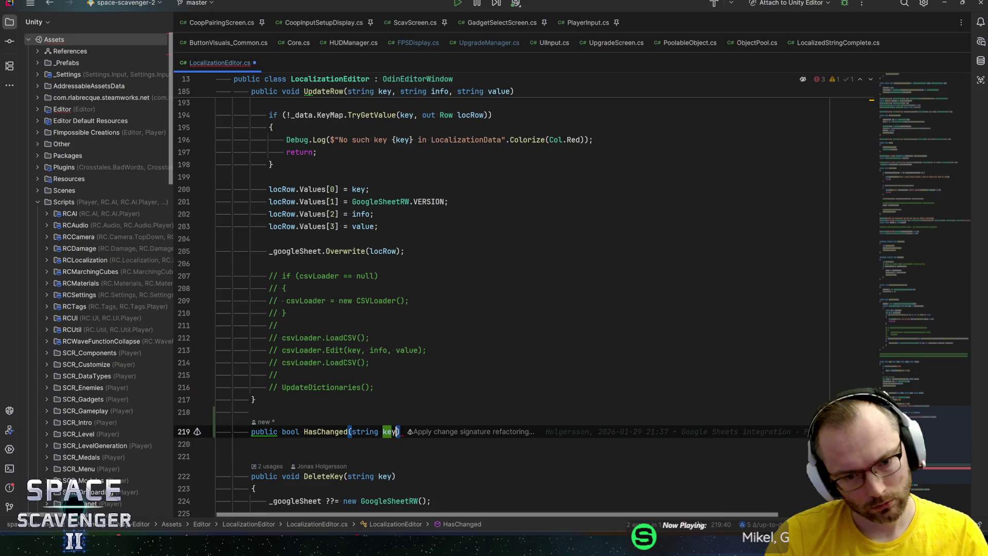
type("y, string info")
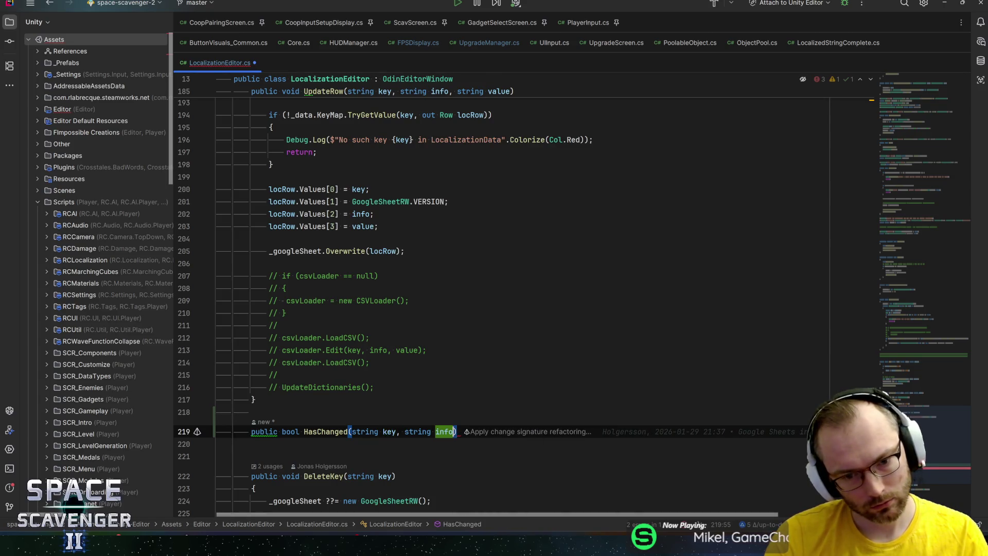
type(", string value")
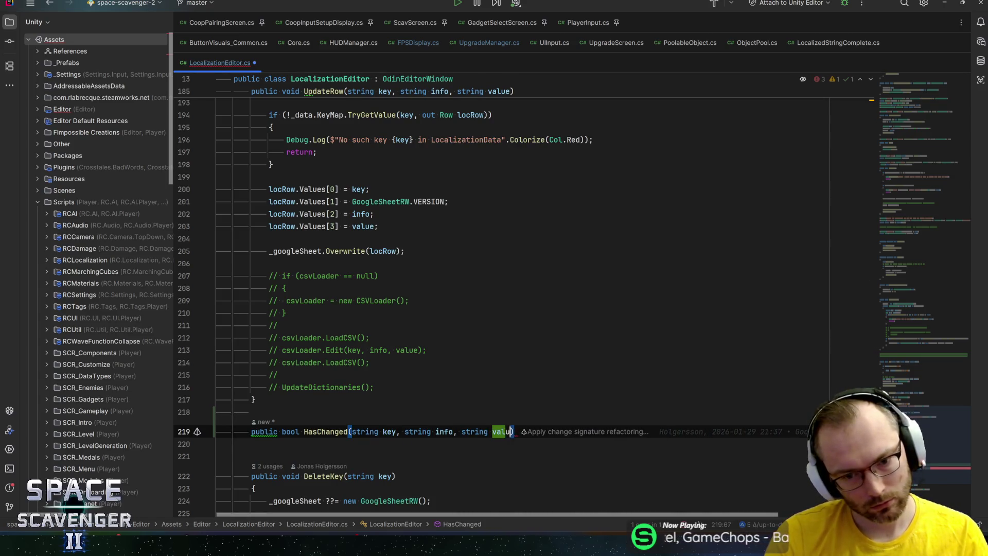
key("Return")
type("{")
key("Return")
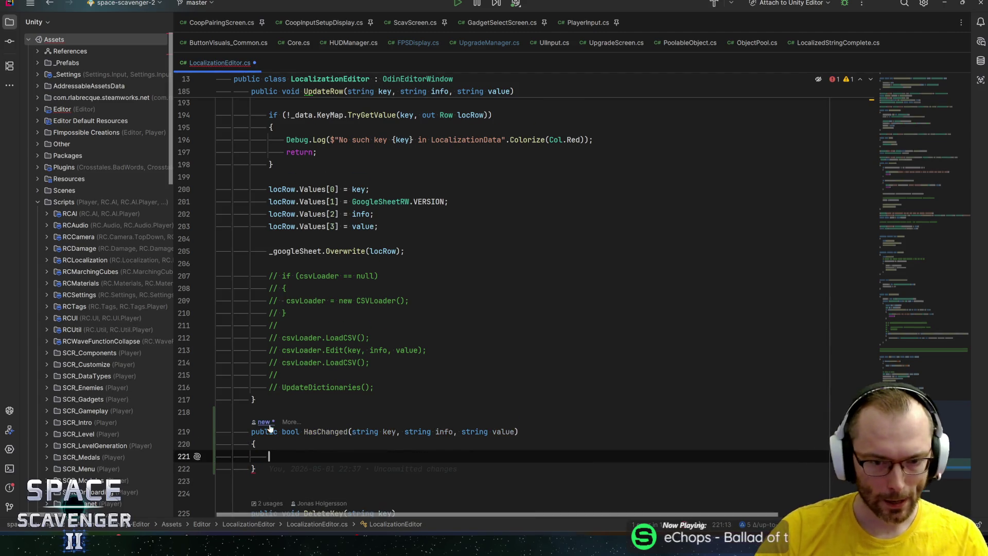
Copy UpdateRow's lines 187–203, through locRow.Values[3] = value, into HasChanged's body
scroll(515, 295, "up", 4)
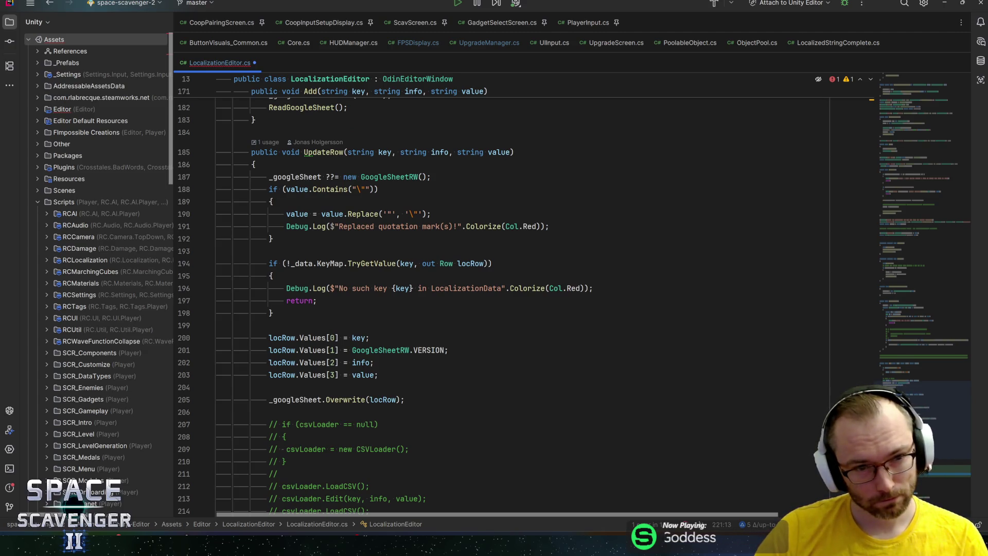
left_click(296, 177)
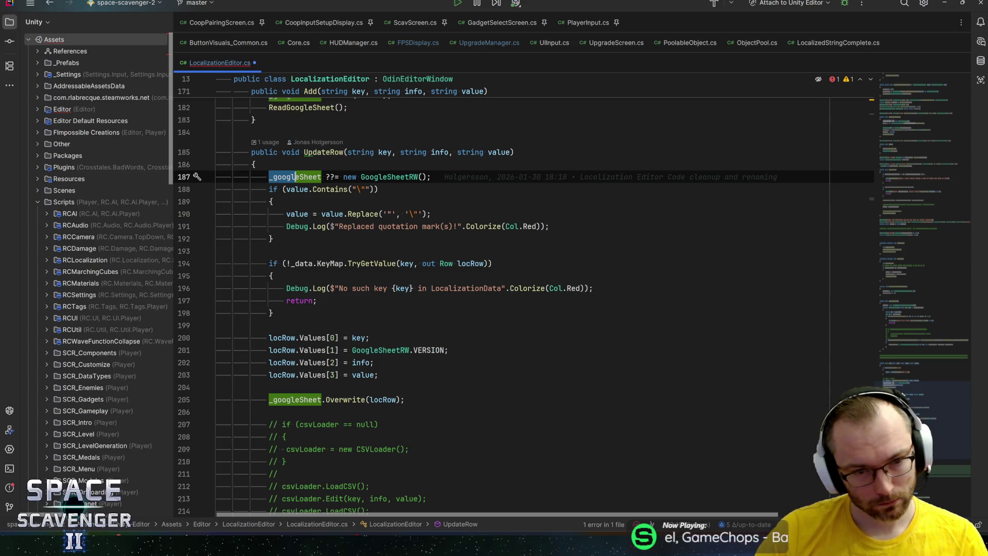
mouse_move(268, 176)
left_mouse_down()
mouse_move(391, 350)
mouse_move(378, 374)
left_mouse_up()
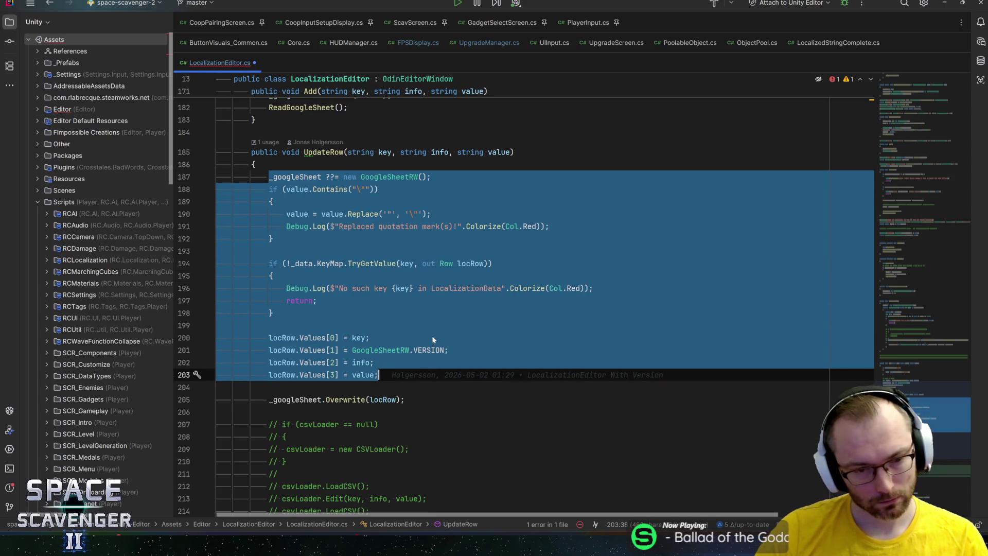
key("ctrl+c")
scroll(433, 336, "down", 5)
left_click(433, 381)
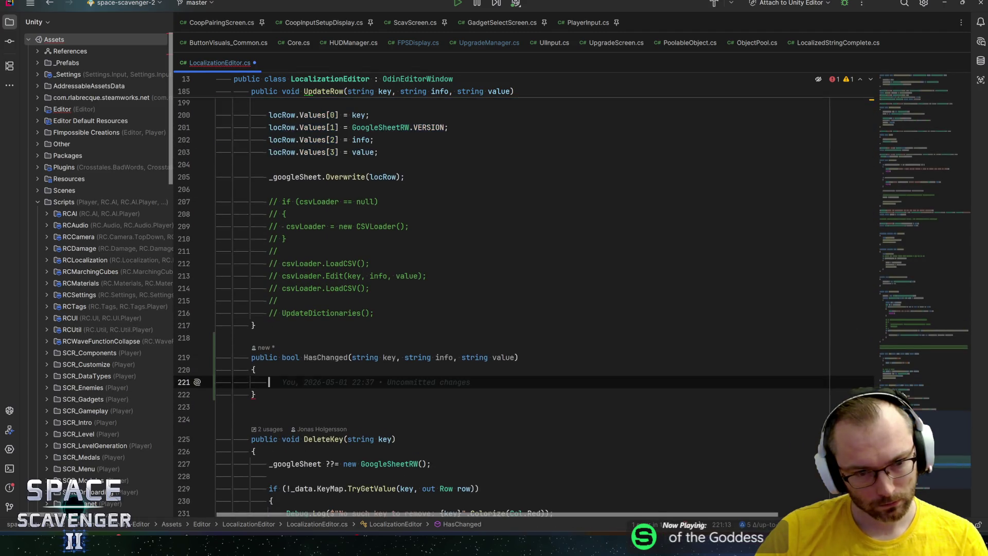
key("ctrl+v")
scroll(319, 335, "down", 3)
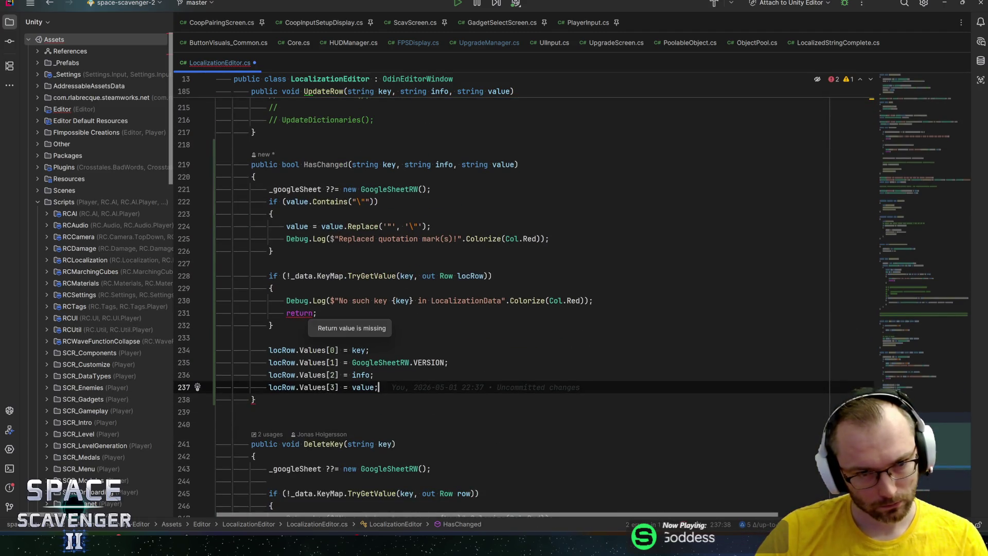
Make HasChanged's early return for a missing key return true
left_click(318, 312)
type("fal")
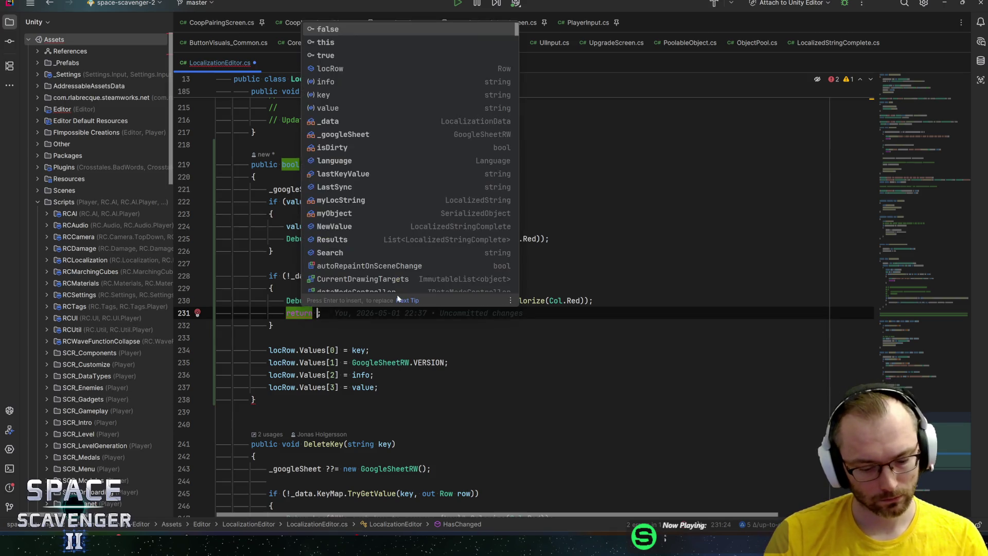
key("Return")
key("Down")
key("Down")
key("Down")
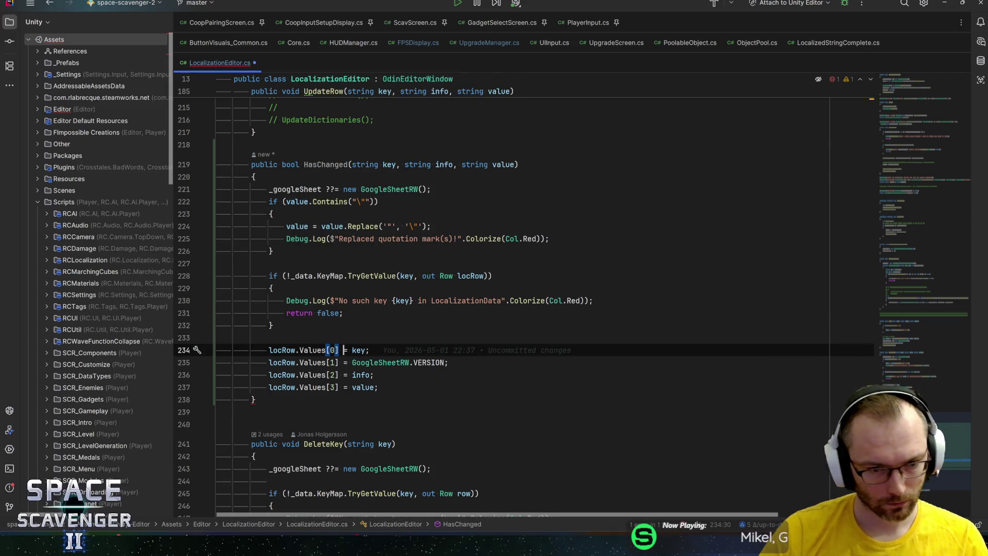
key("Up")
key("Up")
key("Up")
key("ctrl+w")
type("true")
key("End")
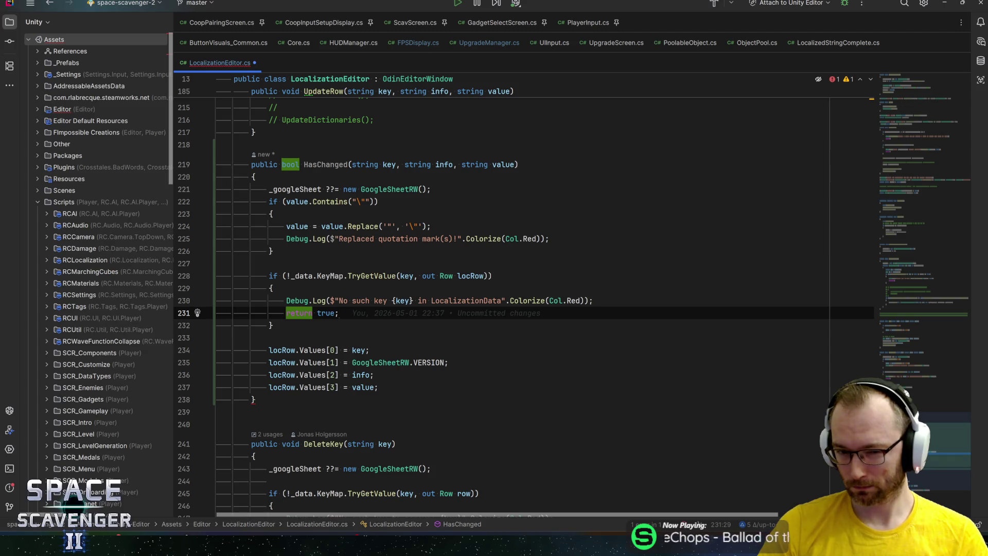
Insert a line 'if (locRow.Values[0] != key ||' above the row assignments
key("Down")
key("Down")
key("Down")
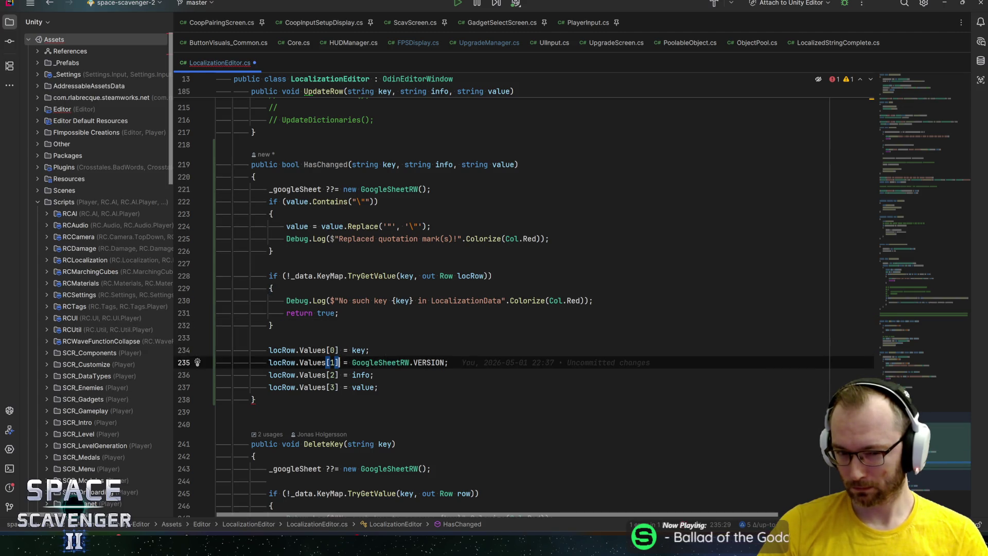
key("ctrl+alt+Return")
type("if ")
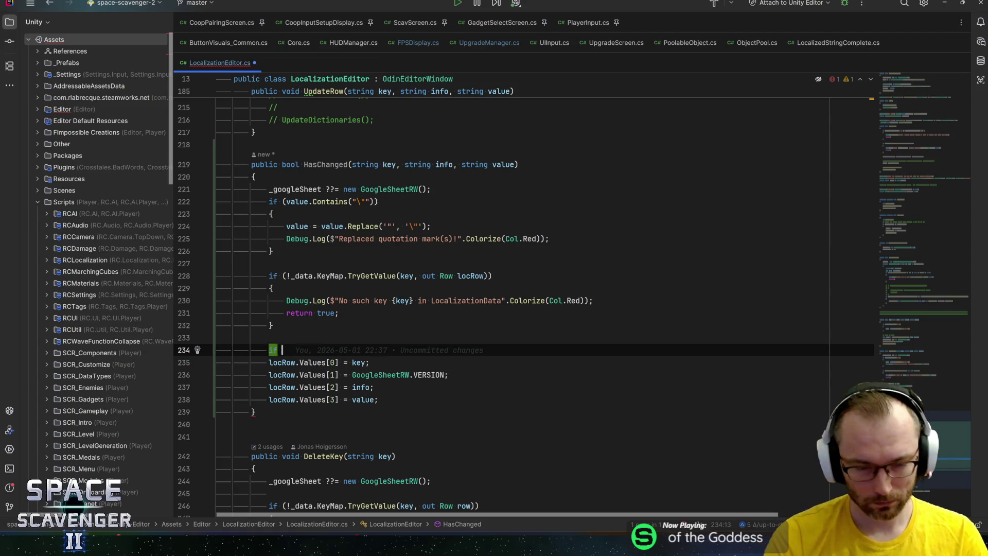
type("(locR")
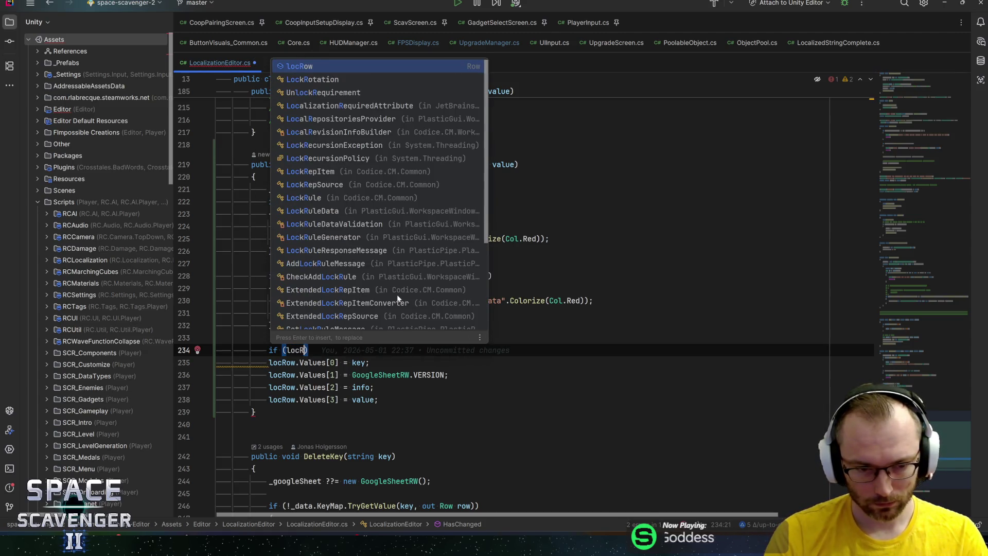
key("Return")
type(".Va")
key("Return")
type("[0")
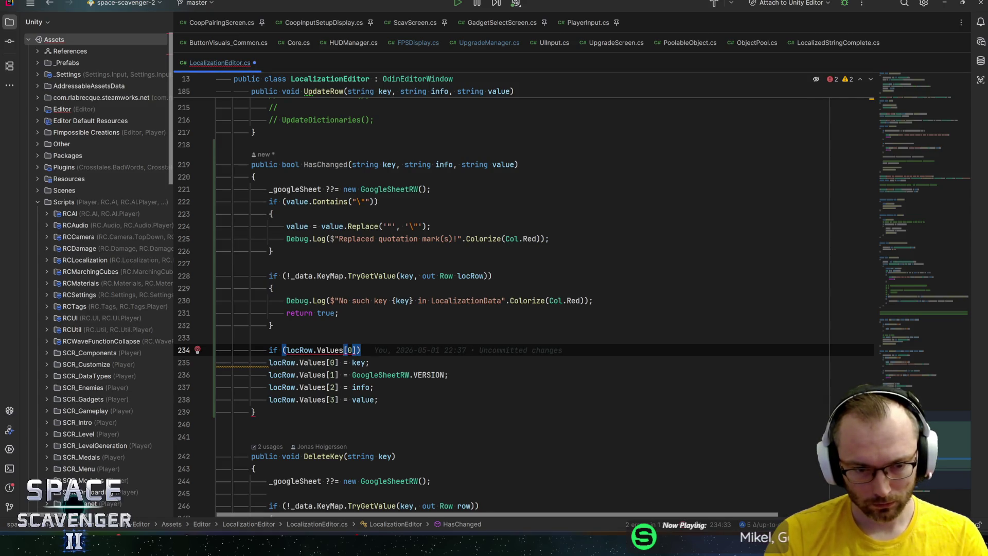
type("] == key ")
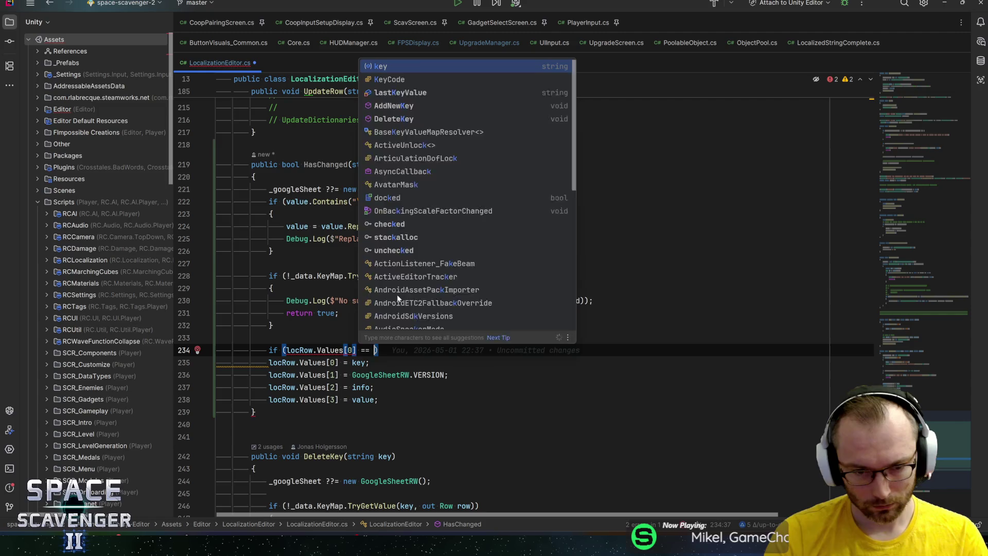
type("&&")
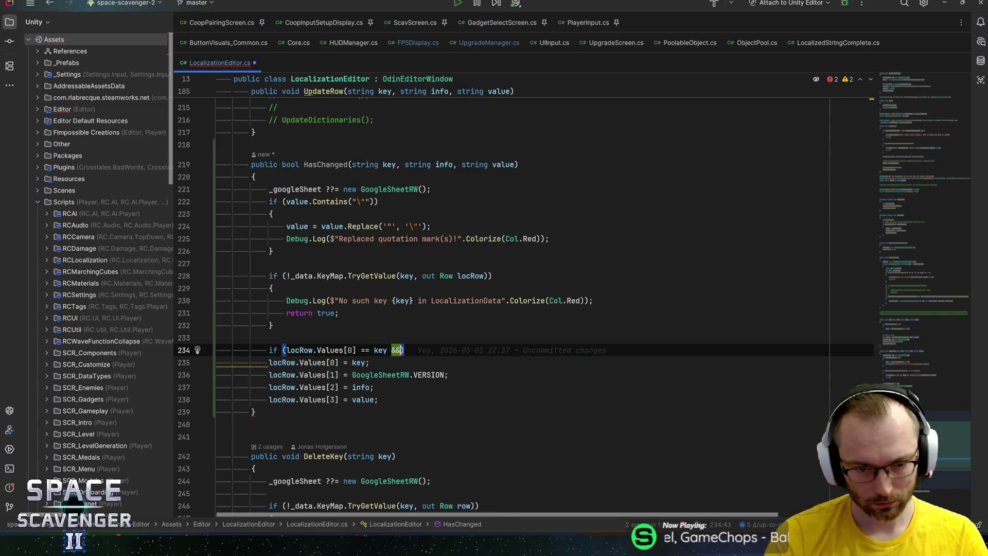
key("Left")
key("Left")
key("Left")
key("BackSpace")
type("!")
key("End")
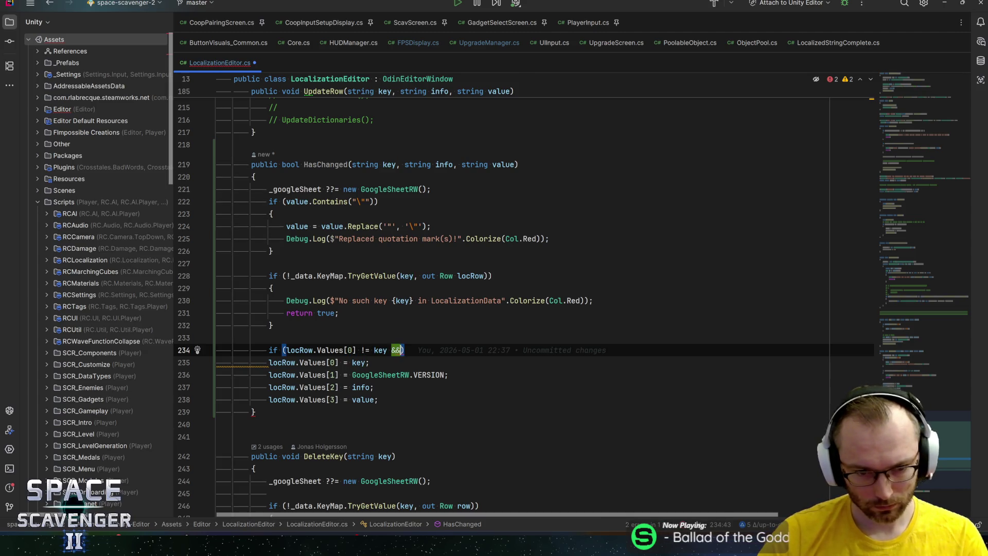
key("BackSpace")
key("BackSpace")
type("||")
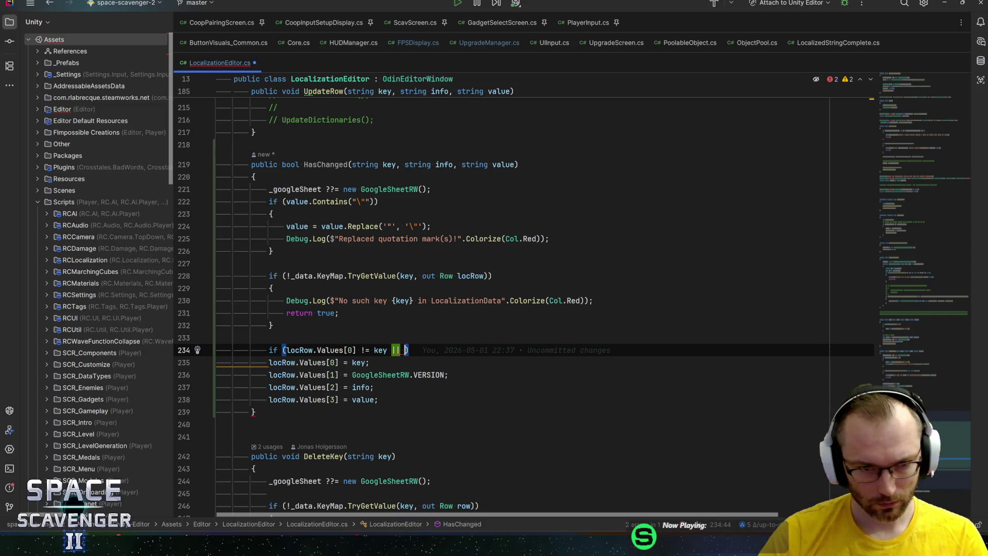
left_click(331, 164)
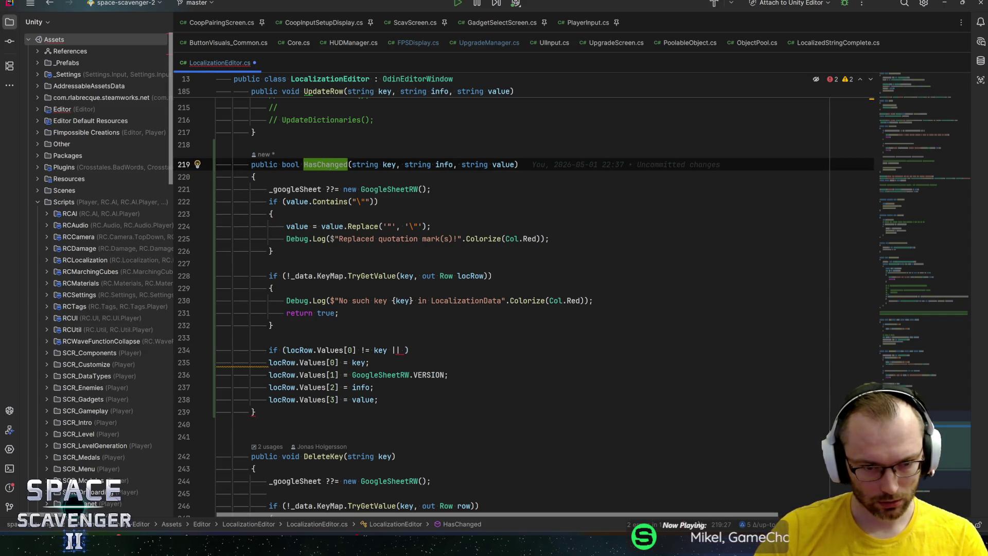
left_click(282, 350)
Turn the condition into a return comparing Values[0] to key and Values[2] to info
key("BackSpace")
key("BackSpace")
key("BackSpace")
type("retur")
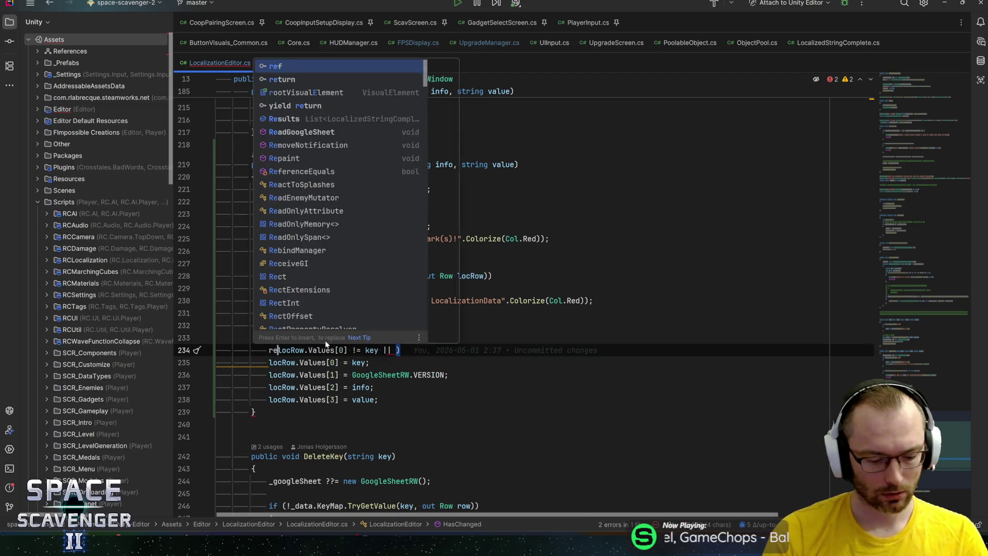
type("n")
key("ctrl+Right")
key("ctrl+Right")
key("ctrl+Right")
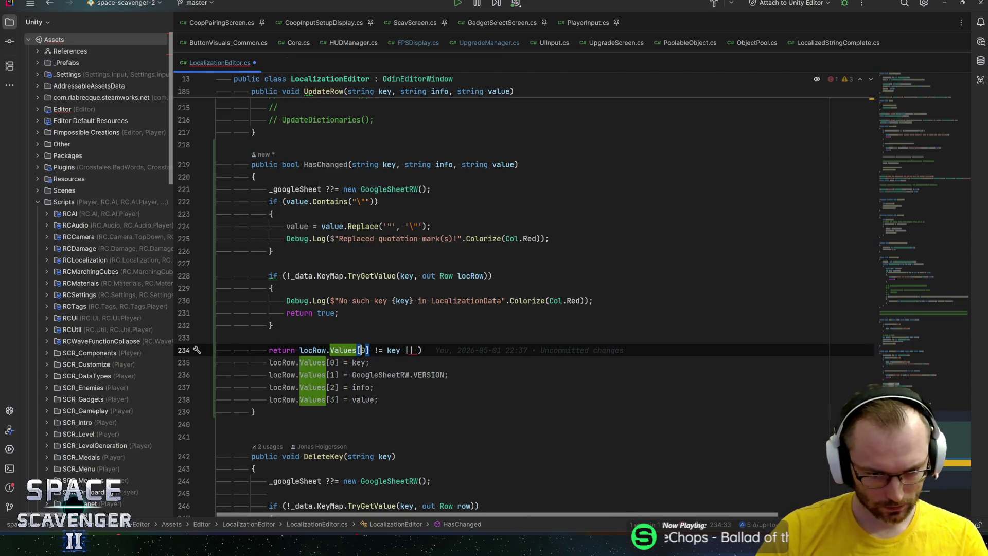
left_click(405, 349)
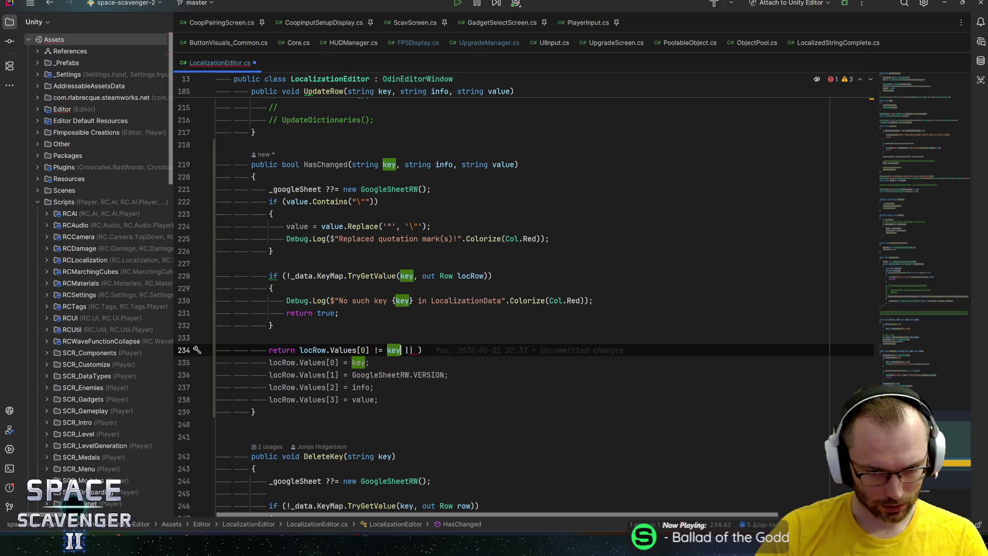
key("Return")
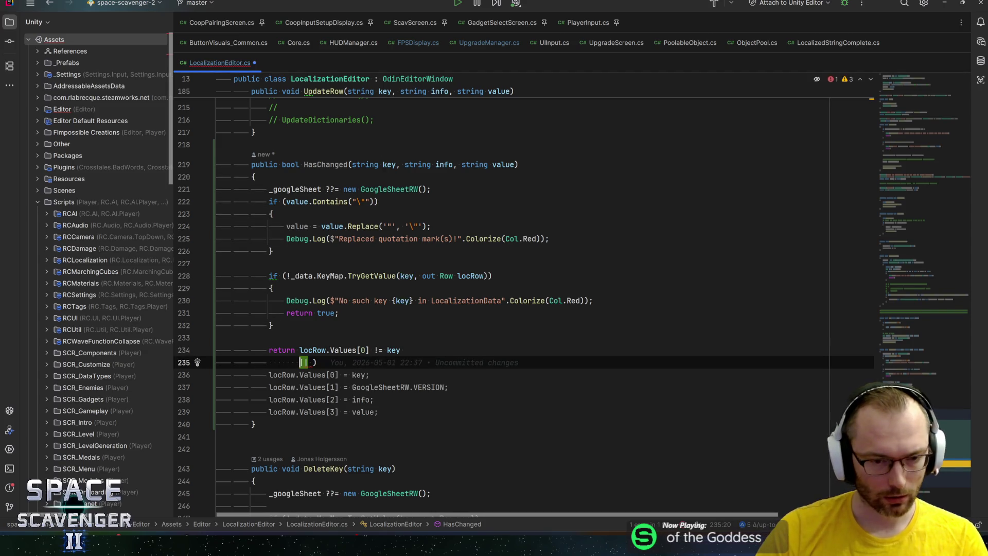
key("Down")
key("Down")
key("ctrl+Right")
key("ctrl+Right")
key("ctrl+Right")
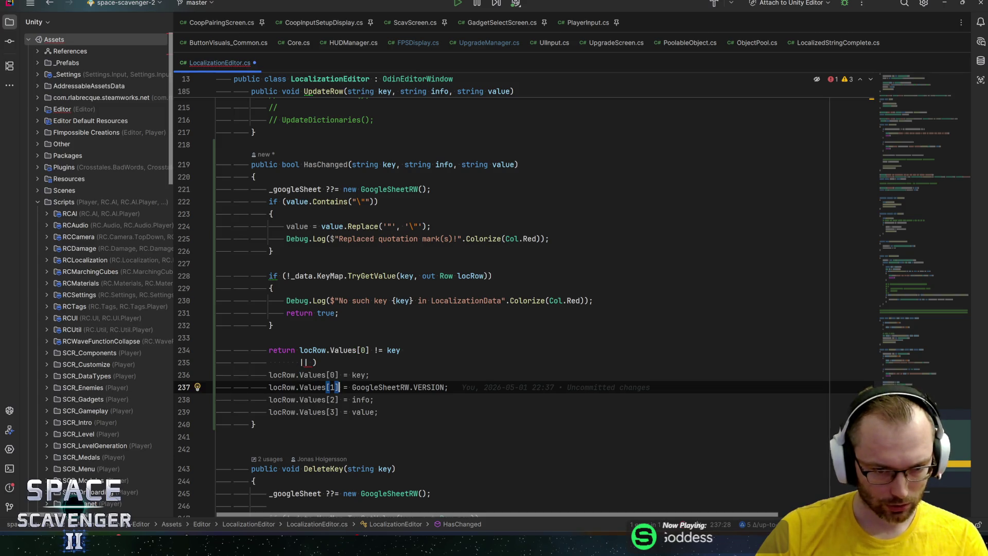
key("Down")
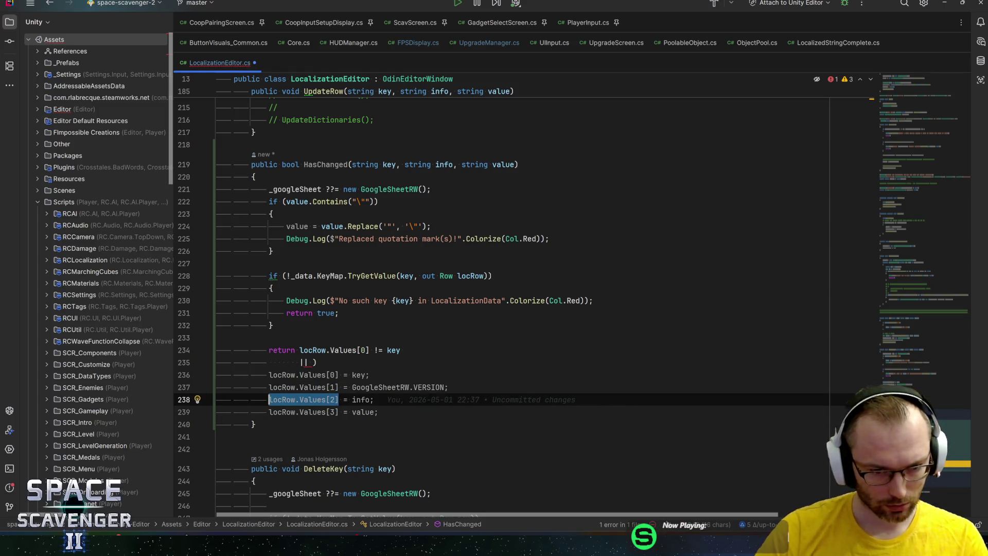
left_click(307, 362)
key("ctrl+v")
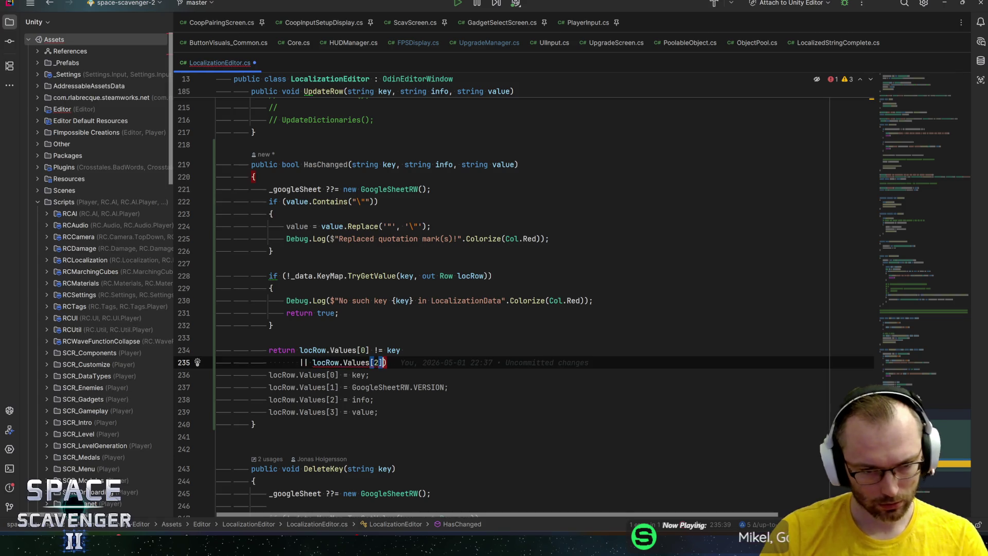
type("!= info")
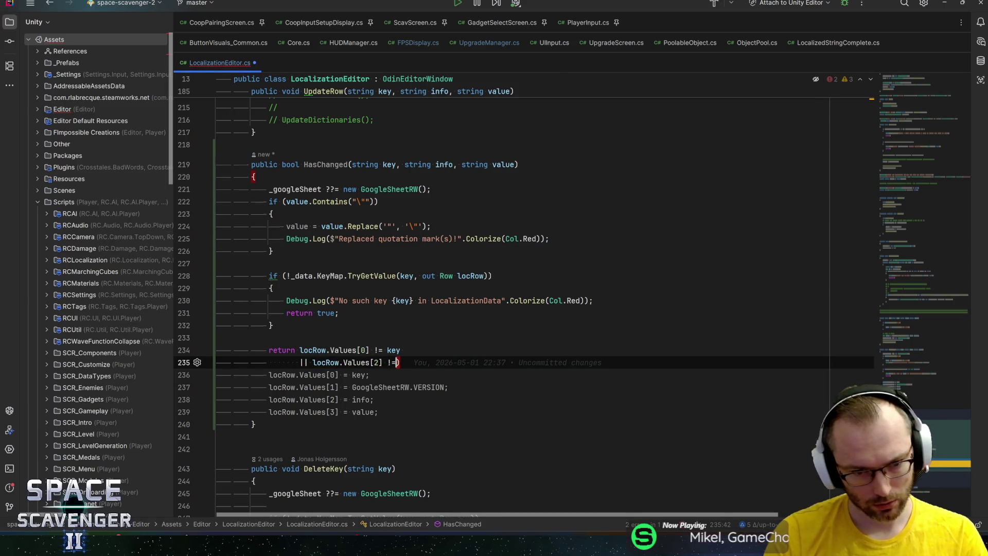
key("Escape")
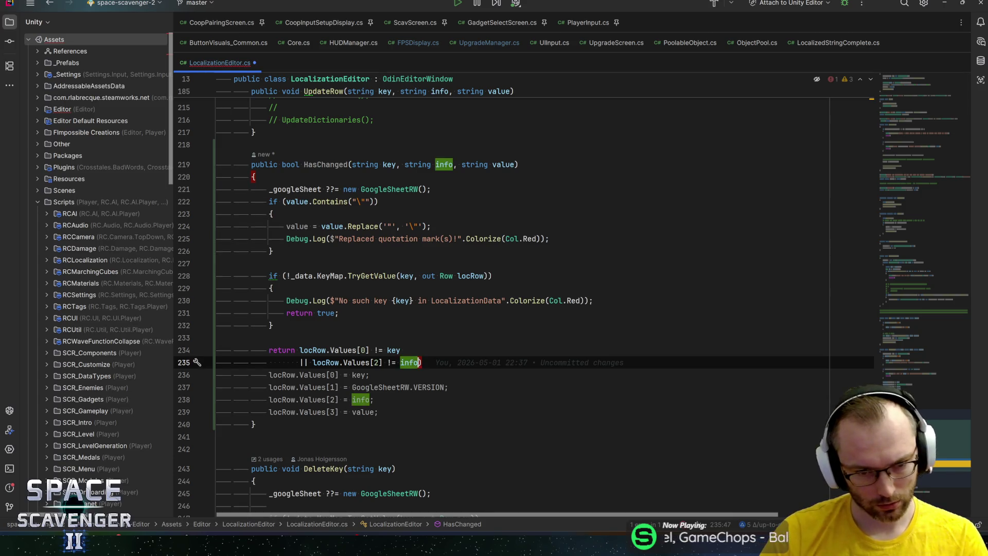
Add a '|| locRow.Values[3] != value' comparison and end the return with a semicolon
key("Return")
type("|| locRow.Values[2]")
key("Left")
key("BackSpace")
type("3")
key("Right")
type("!= ")
type("value")
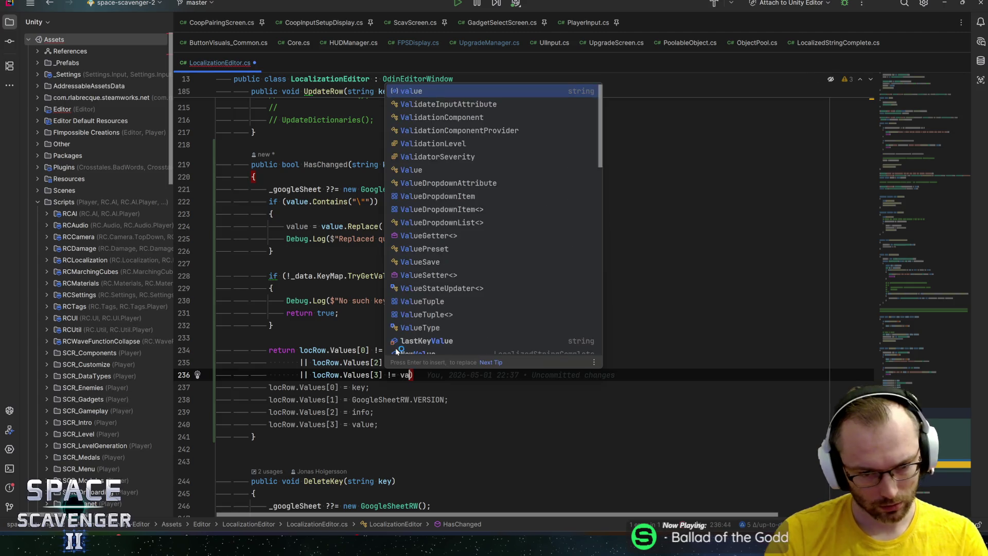
key("End")
key("Return")
key("BackSpace")
type(";")
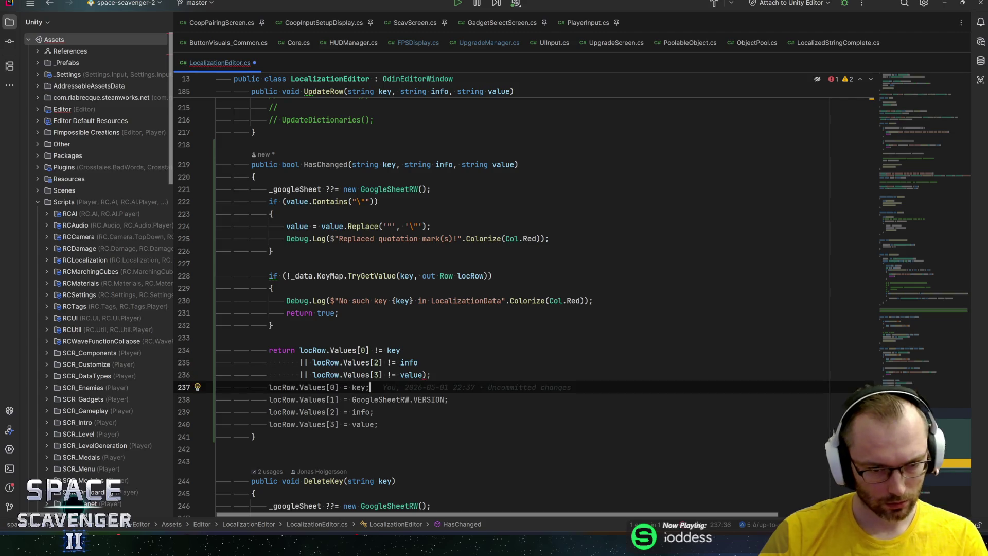
Delete the leftover row assignment lines after the return statement
key("Down")
key("Home")
key("shift+Down")
key("shift+Down")
key("shift+Down")
key("Delete")
key("shift+End")
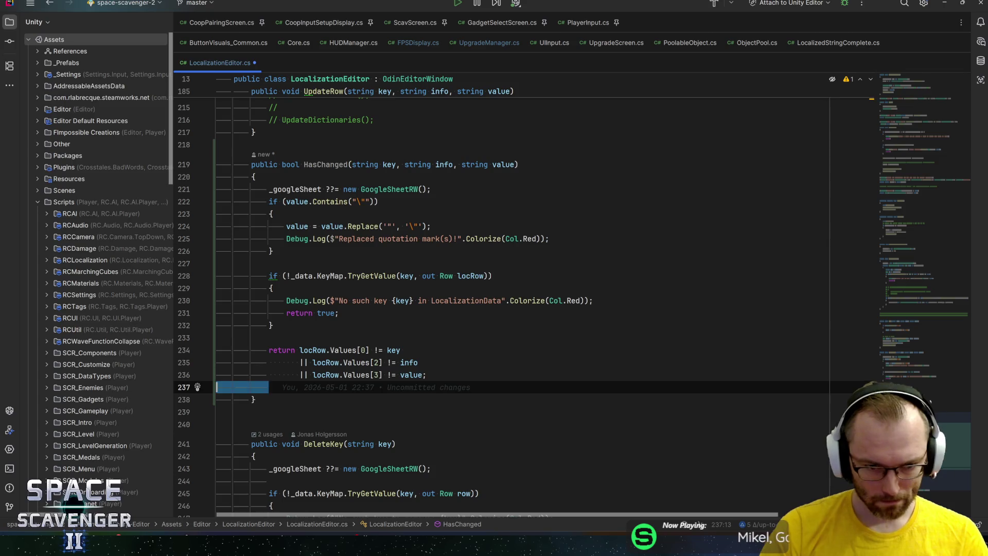
key("BackSpace")
key("BackSpace")
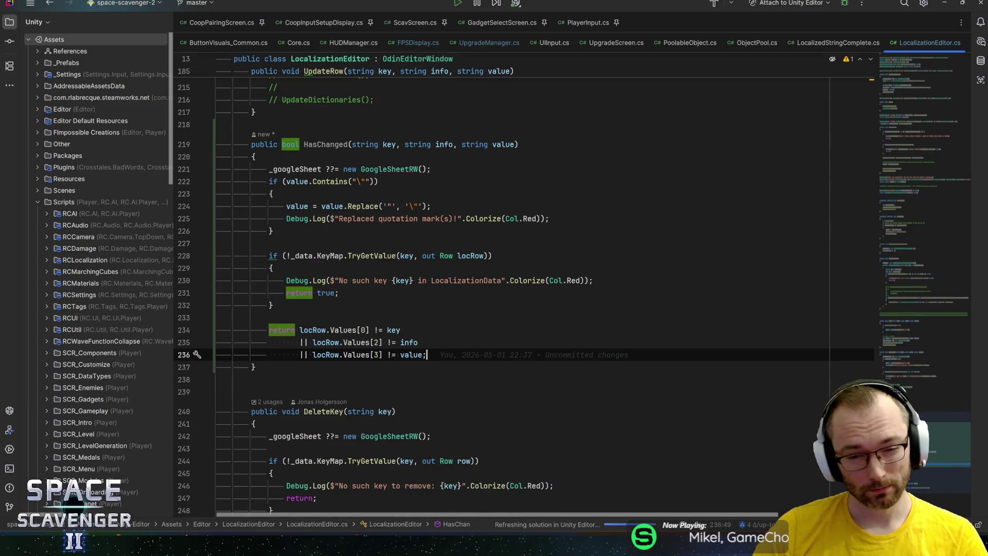
Start appending '|| locRow.Values.' to the missing-key condition
key("Up")
key("Up")
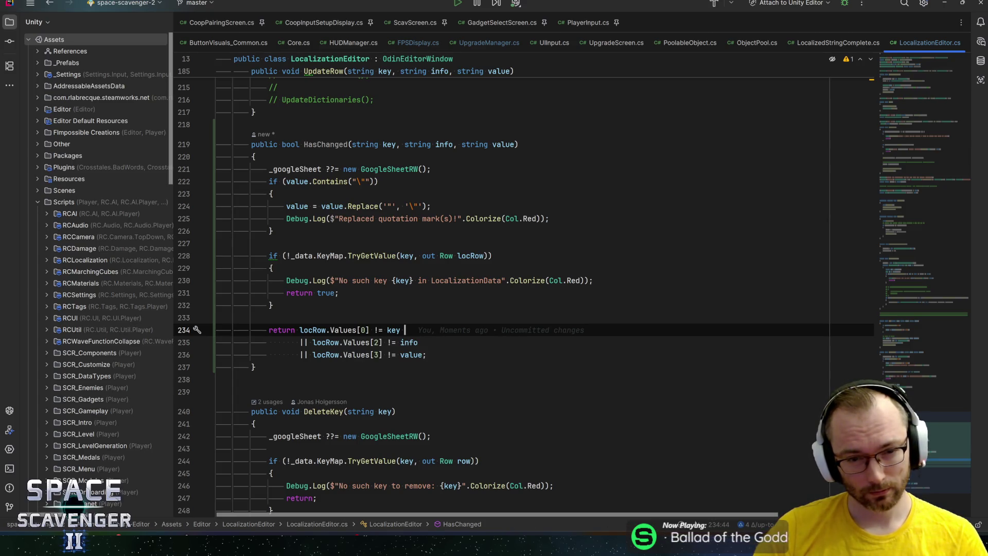
left_click(487, 256)
type("|| lo")
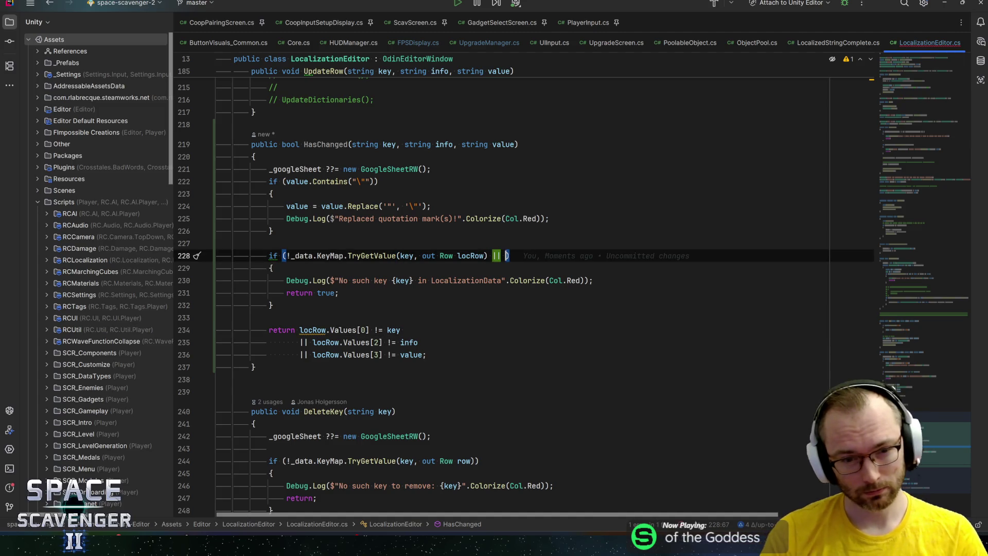
type("cRow.Values.copu")
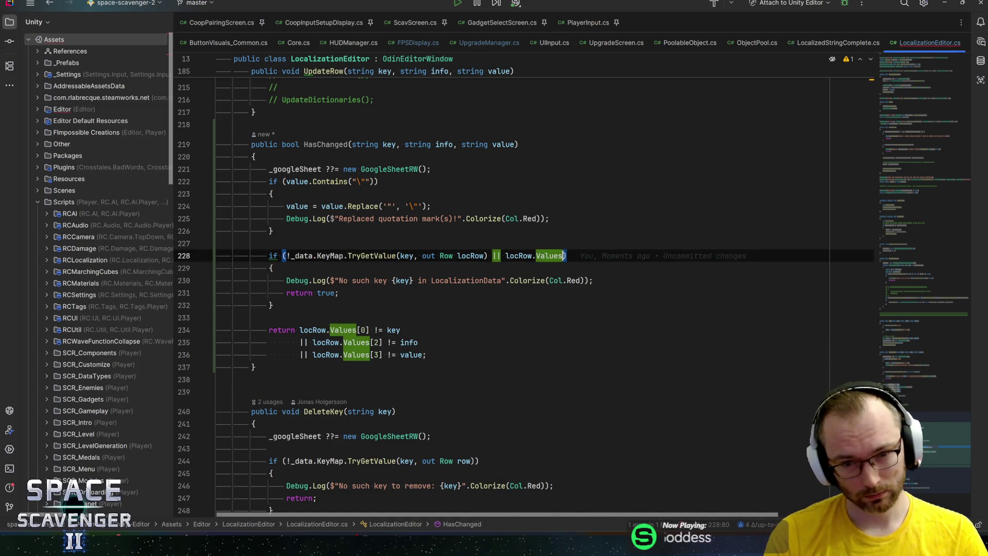
key("BackSpace")
key("BackSpace")
key("BackSpace")
Add a 'Length < 4' check, save the file, then remove it from the key condition
type("L")
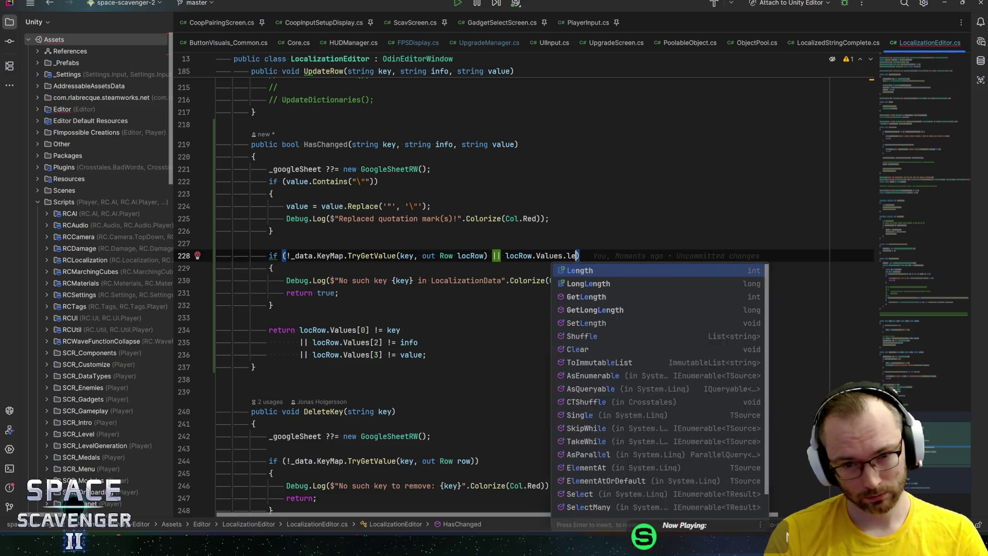
key("Return")
type("< ")
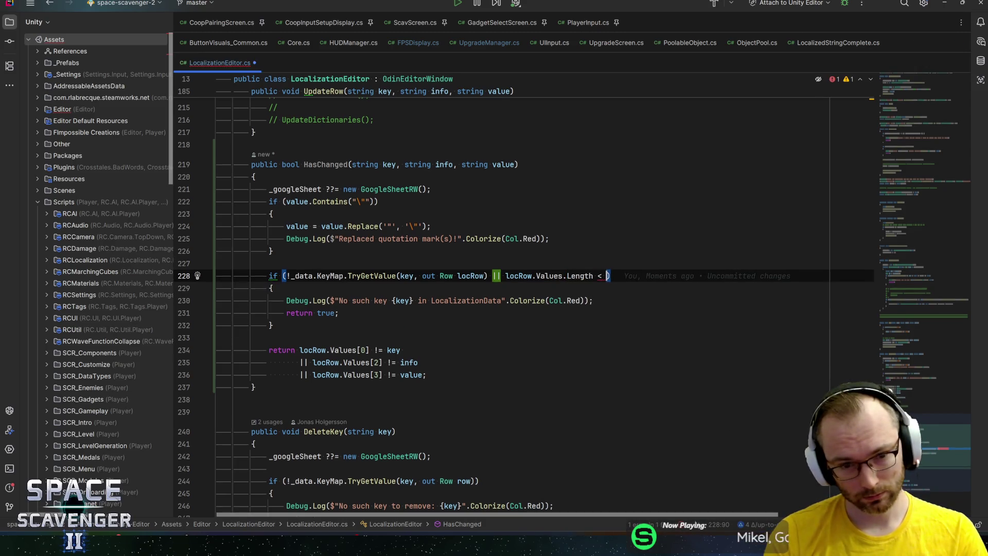
type("4")
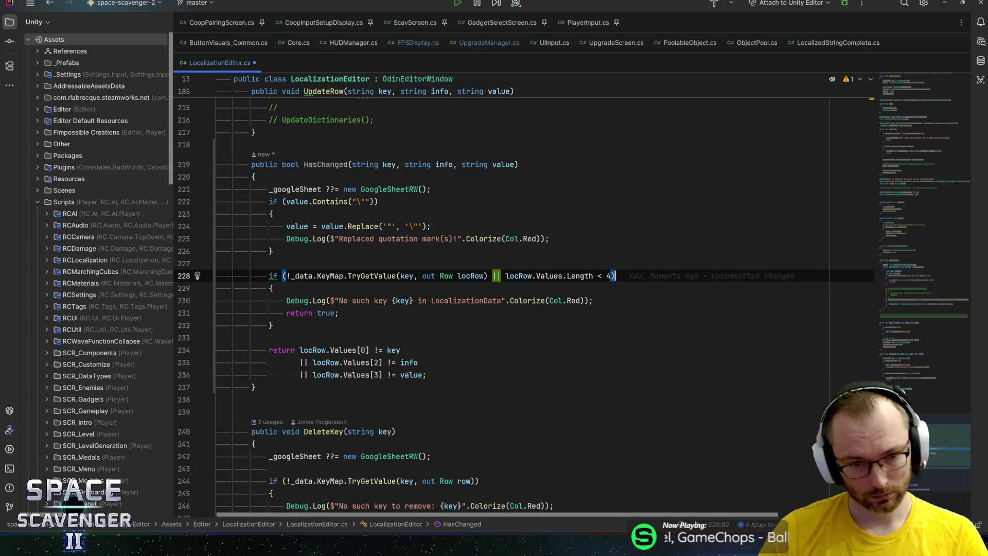
key("ctrl+s")
key("ctrl+shift+Left")
key("ctrl+shift+Left")
key("ctrl+shift+Left")
key("ctrl+shift+Left")
key("ctrl+shift+Left")
key("BackSpace")
key("Left")
key("Left")
Add an 'if (locRow.Values.Length < 4)' block containing a copy of the warning and return true lines
key("Down")
key("Down")
key("Down")
key("Down")
key("End")
key("Return")
key("Return")
type("if ")
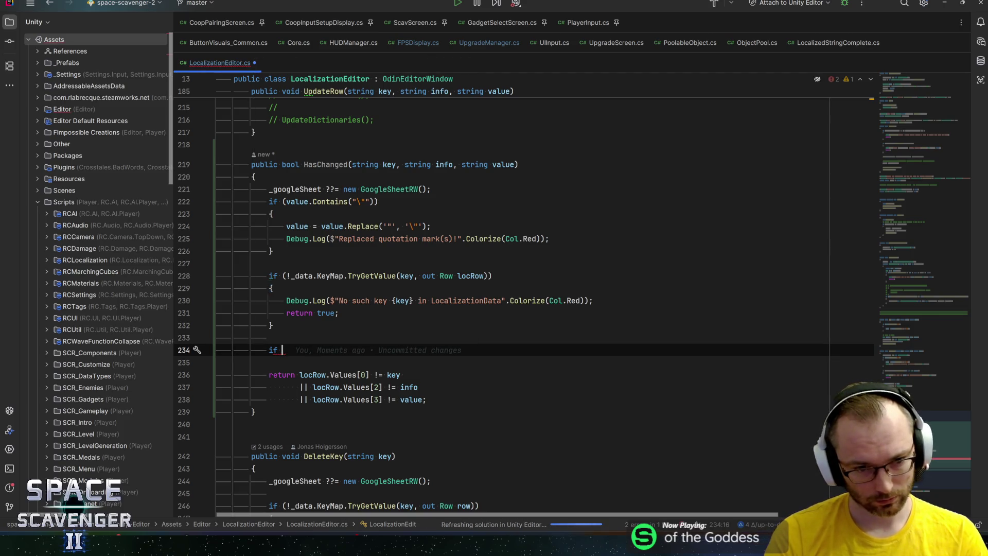
type("(locRow.Values.Length < 4")
key("Return")
type("{")
key("Return")
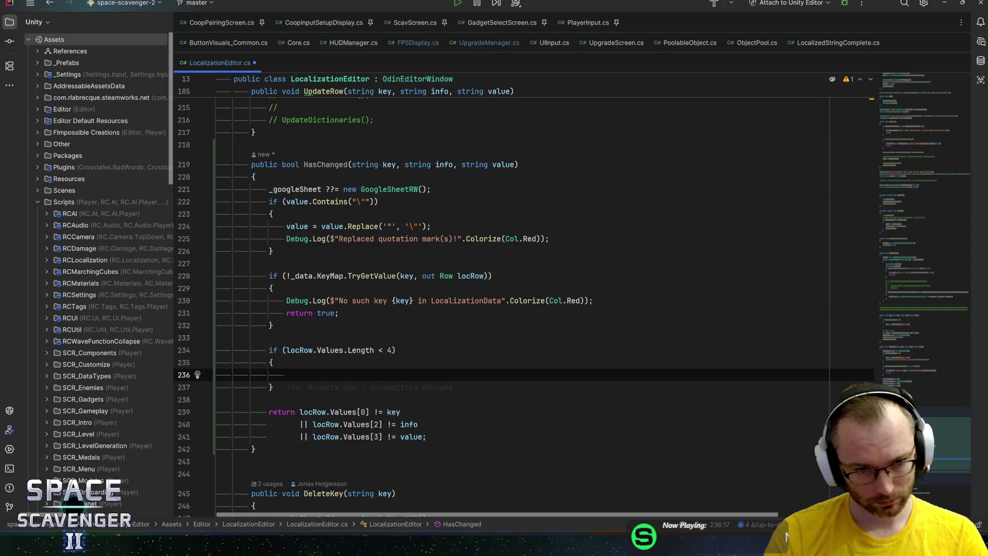
key("Up")
key("Up")
key("Up")
key("shift+Down")
key("shift+End")
key("ctrl+c")
key("Down")
key("Down")
key("Down")
key("ctrl+v")
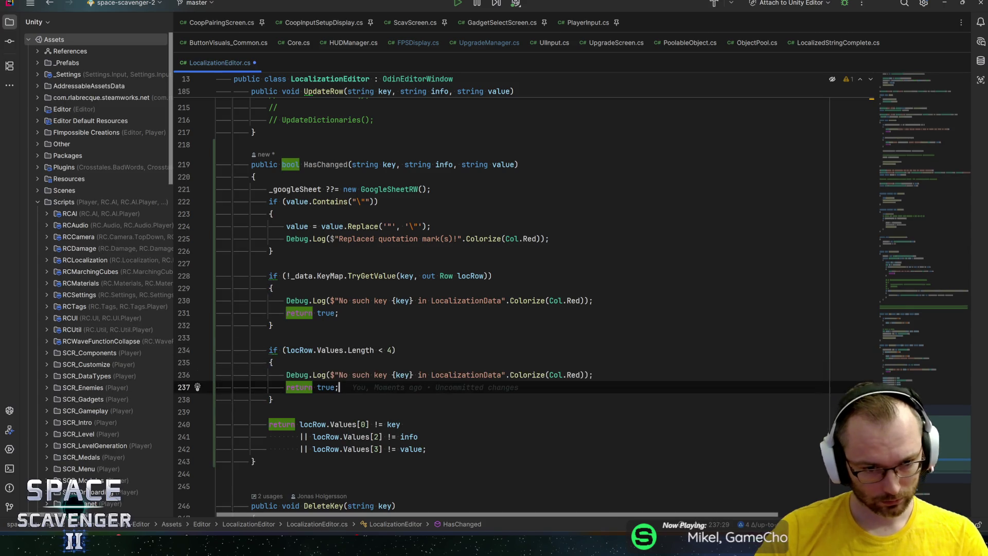
Reword the copied warning to 'Not enough data in… ? Only: {locRow.Values.Length} entries.'
key("Up")
key("Right")
key("Right")
type("t")
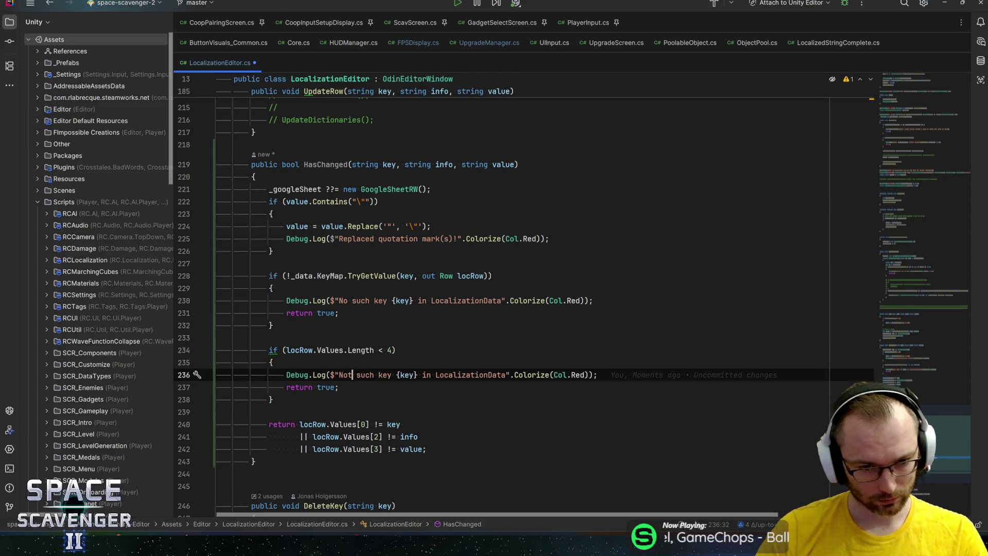
key("ctrl+Right")
key("ctrl+shift+Left")
type("enough ")
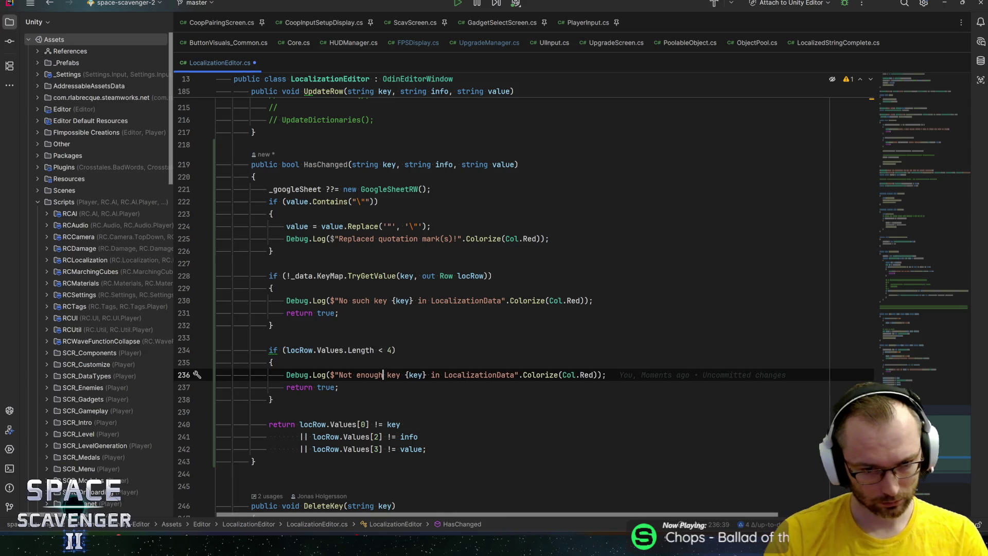
type("data in")
key("Right")
key("Right")
key("Right")
key("Right")
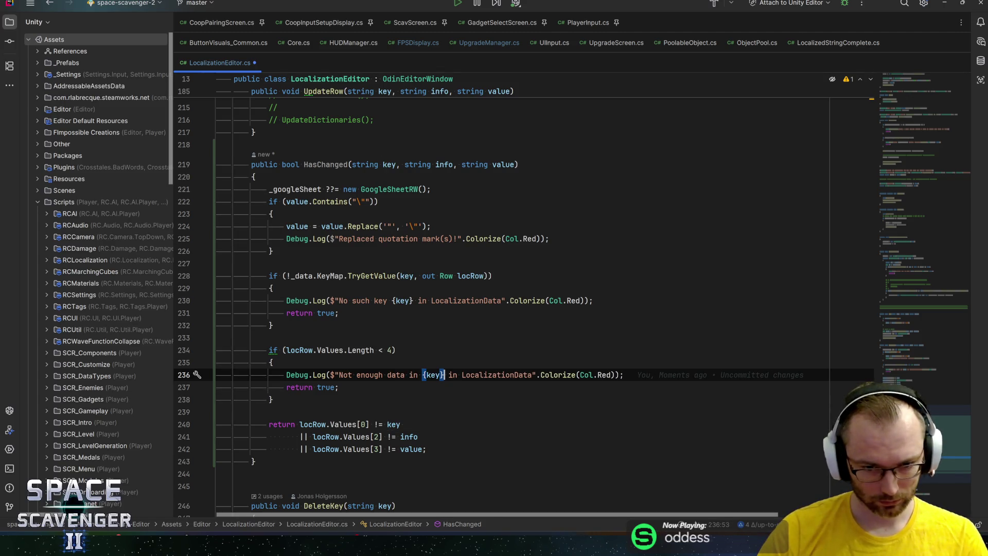
key("ctrl+shift+Right")
key("ctrl+shift+Right")
key("Delete")
key("BackSpace")
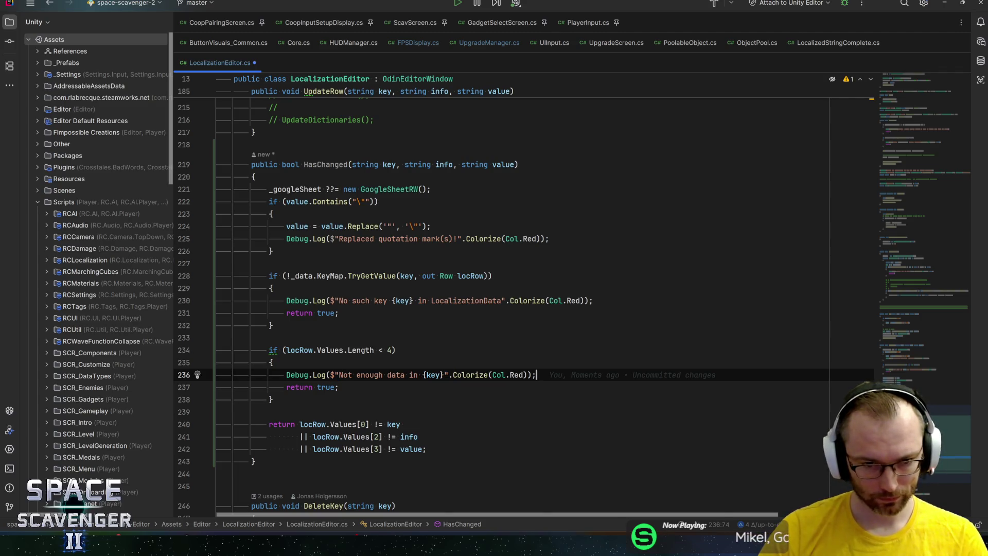
key("ctrl+Left")
key("ctrl+Left")
key("ctrl+Left")
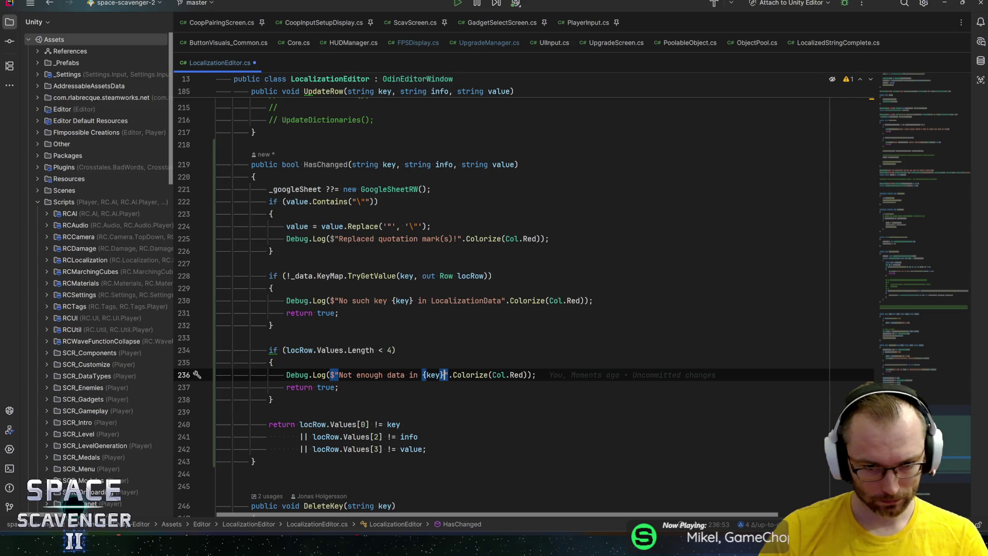
type("?")
type(" Only:")
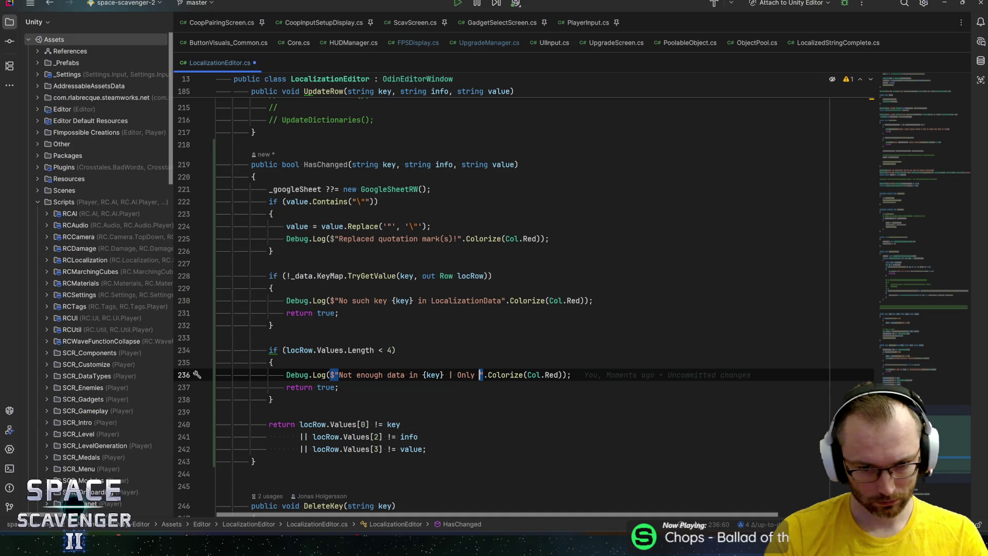
type(" {")
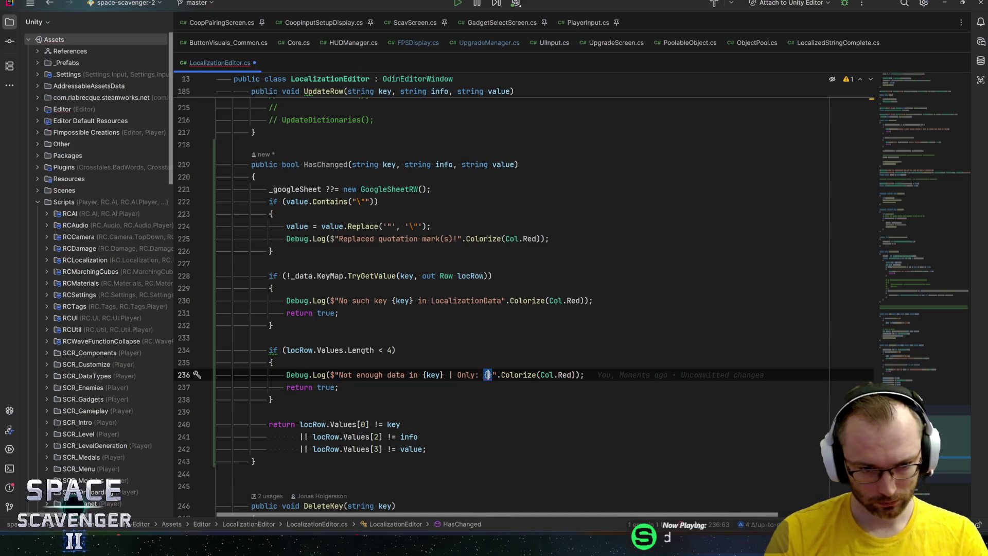
type("locRow.Values.Length}")
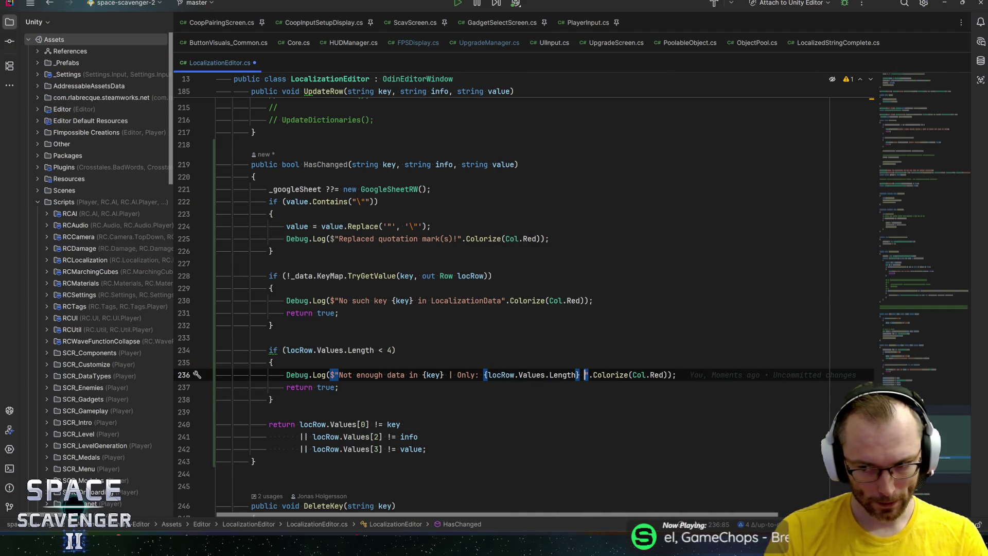
type(" entries")
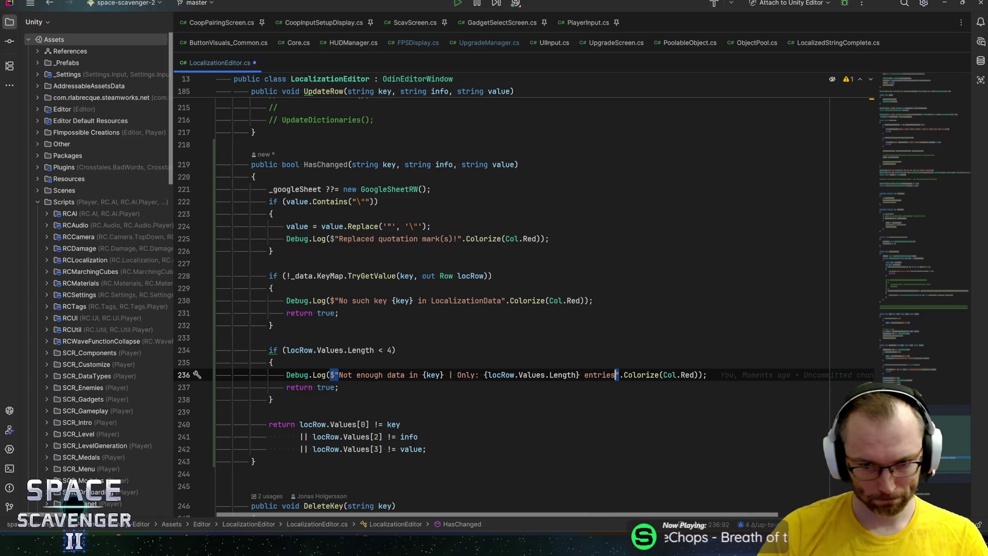
type(".")
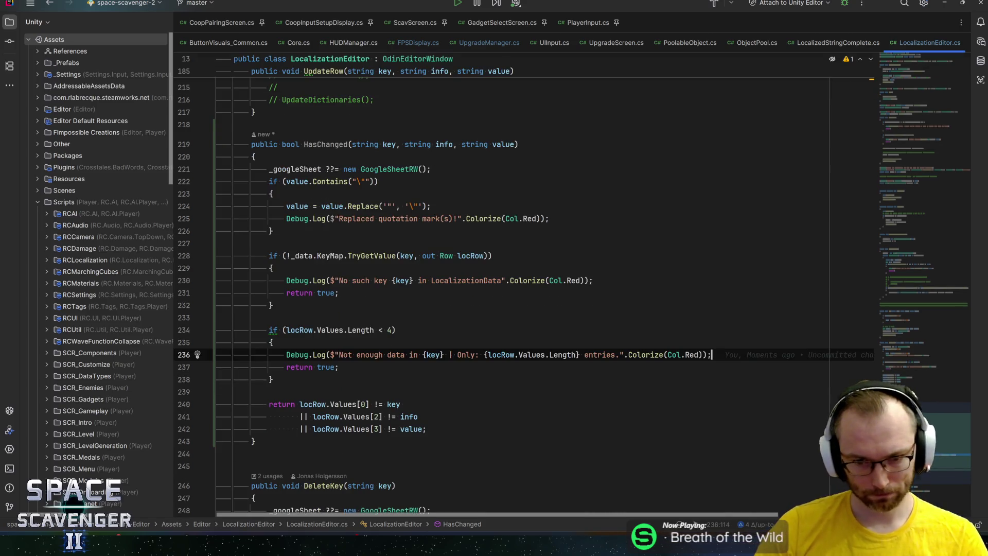
double_click(603, 374)
Replace 'entries' with 'columns' in the warning and review the finished HasChanged method
type("columns")
key("End")
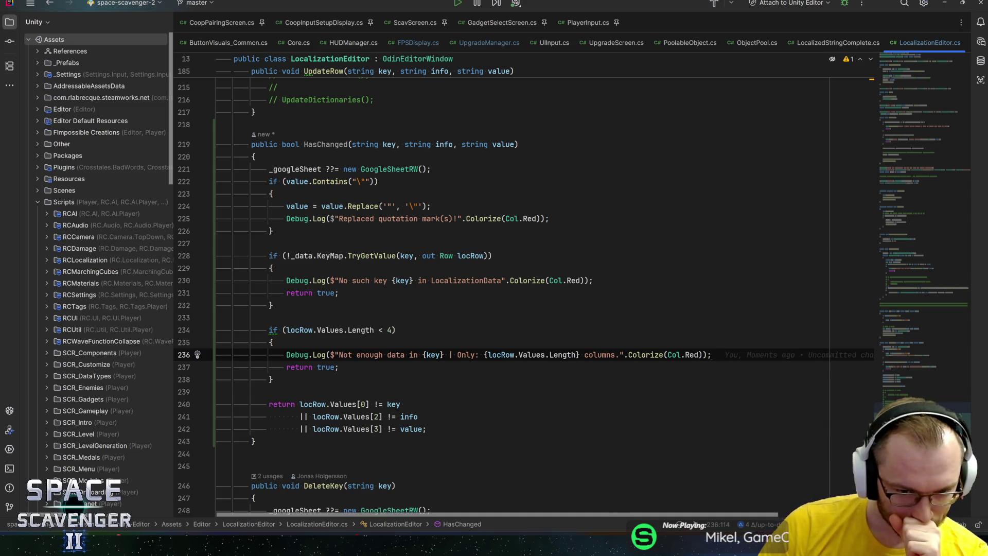
left_click(361, 404)
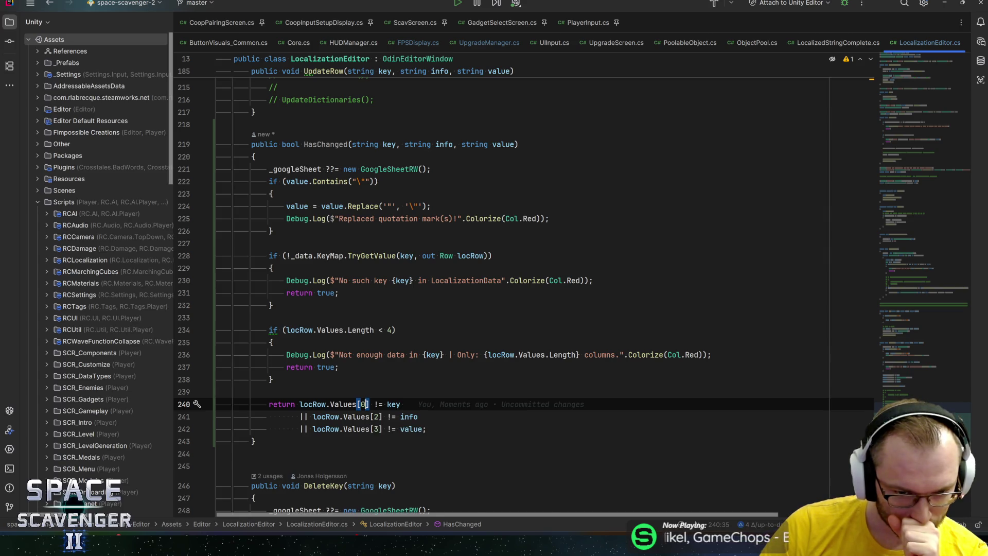
left_click(381, 429)
left_click(427, 428)
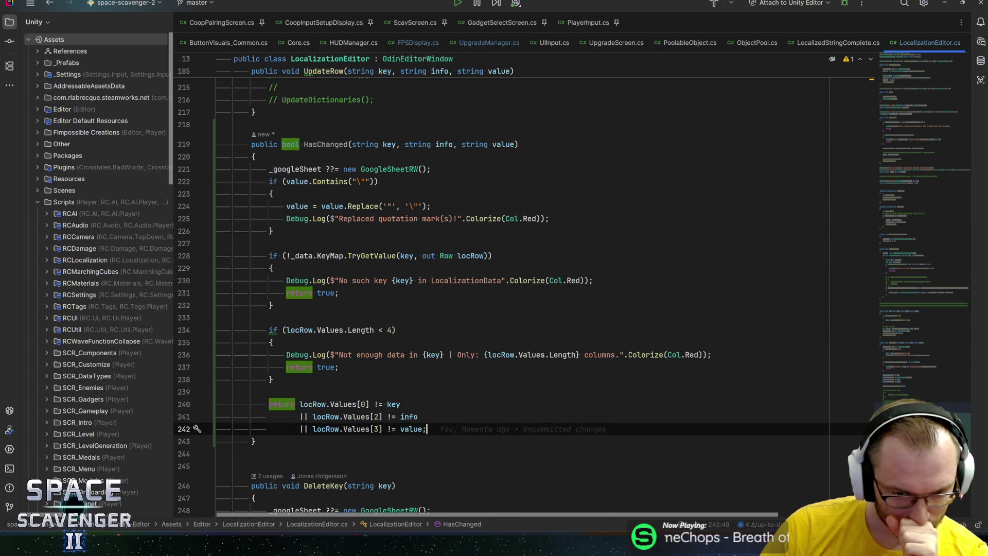
left_click(405, 404)
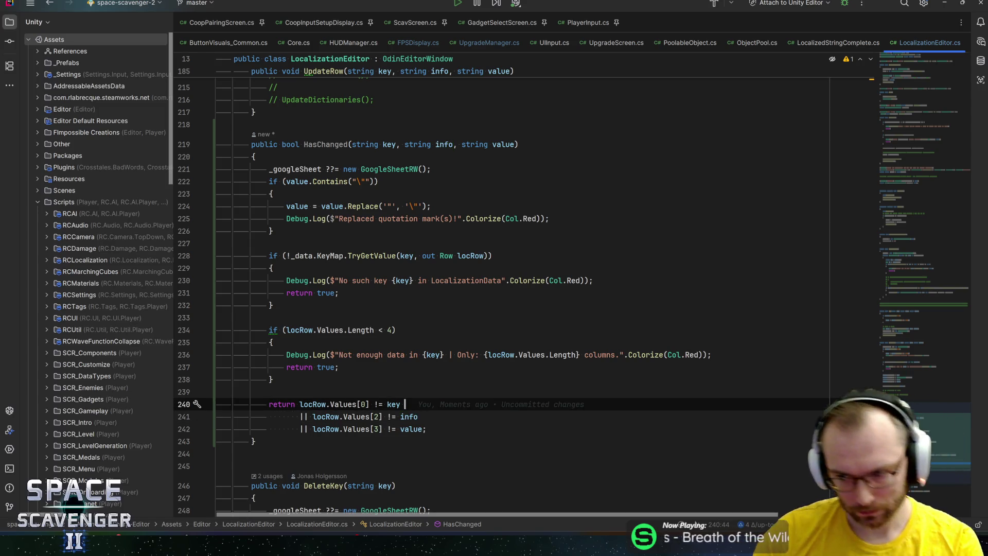
left_click(338, 367)
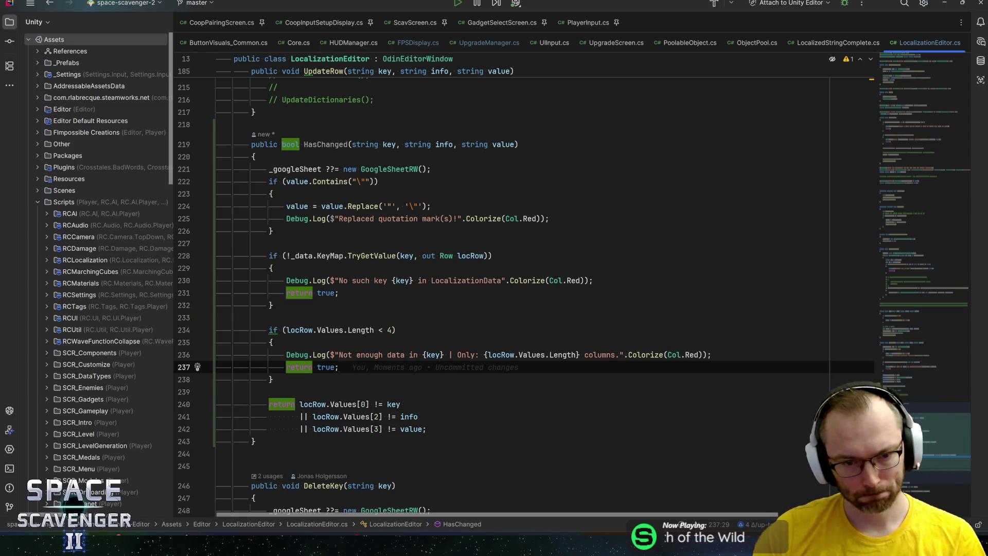
left_click(401, 404)
left_click(712, 354)
left_click(397, 330)
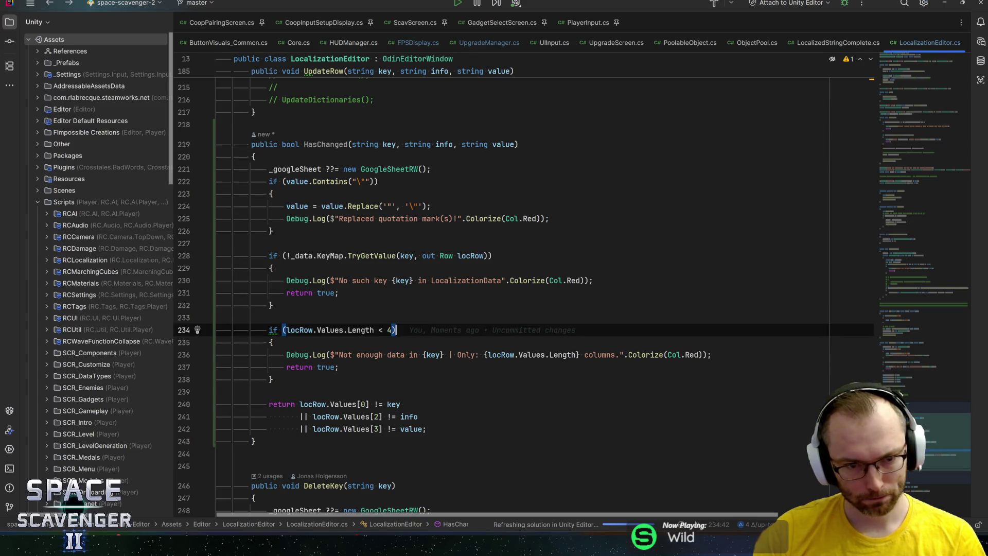
Navigate back to the editor.UpdateRow call in LocalizedStringComplete.cs's Replace method
key("ctrl+alt+Left")
key("ctrl+alt+Left")
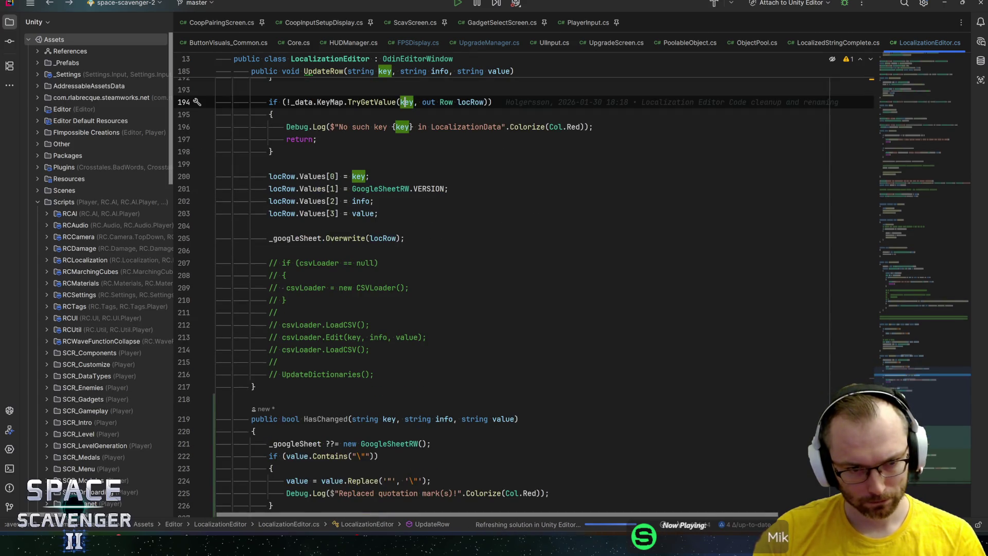
key("ctrl+alt+Left")
key("ctrl+alt+Left")
key("ctrl+alt+Left")
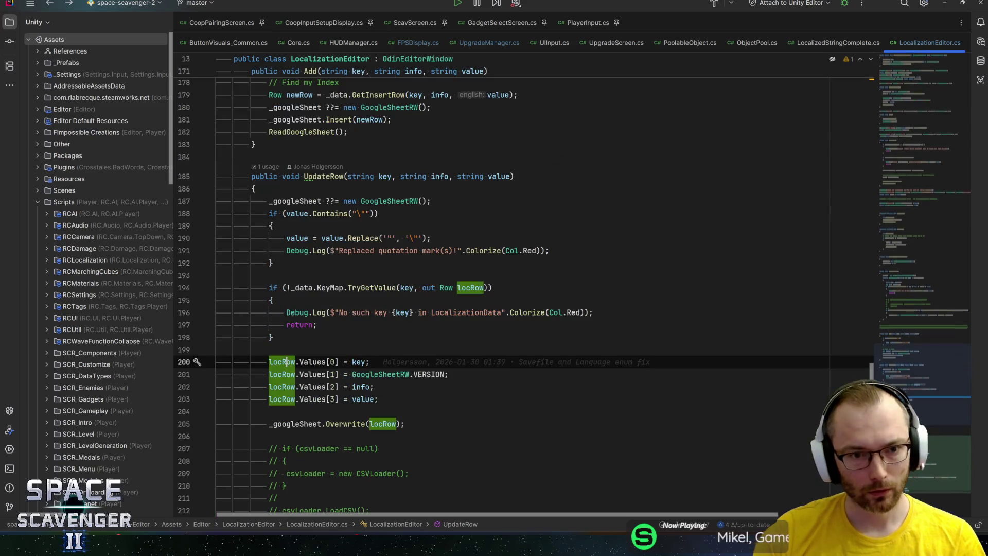
key("ctrl+alt+Left")
key("ctrl+alt+Left")
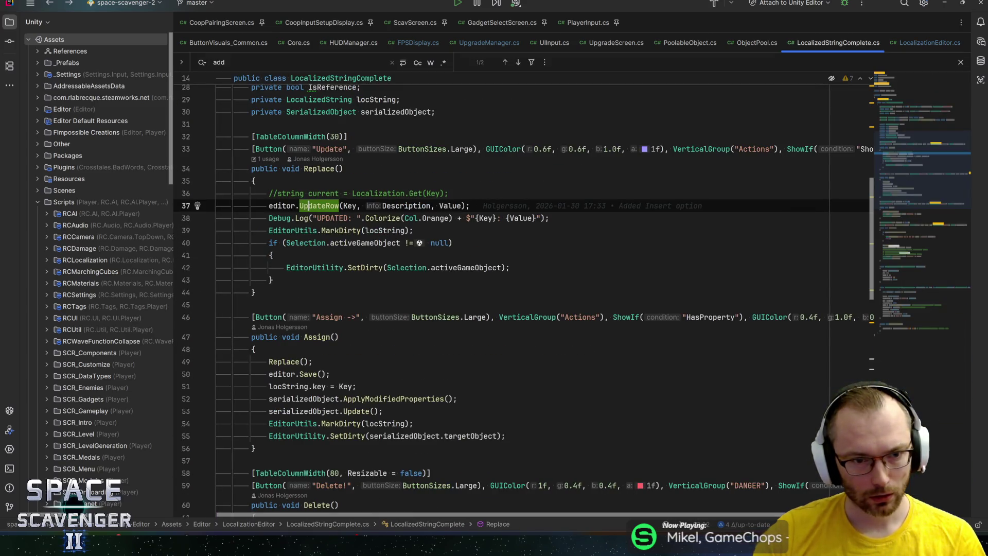
Start an if at the top of Assign() calling editor.HasChanged via completion
left_click(324, 346)
key("Return")
type("if (")
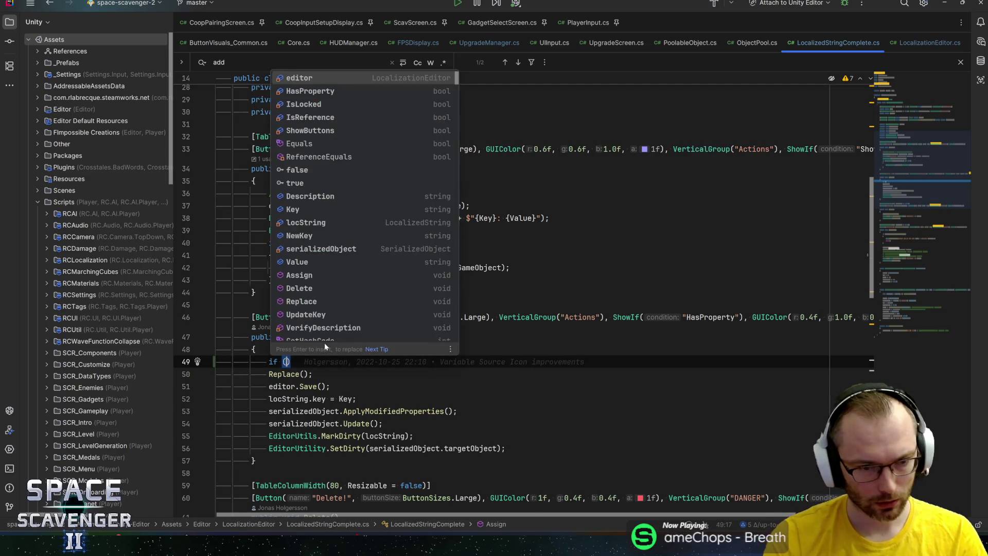
key("Escape")
key("Escape")
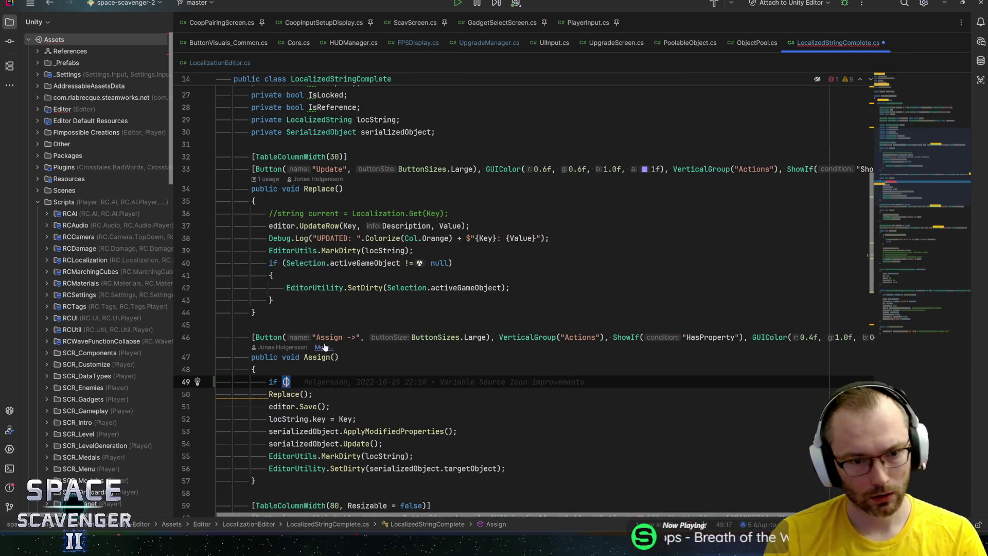
key("ctrl+space")
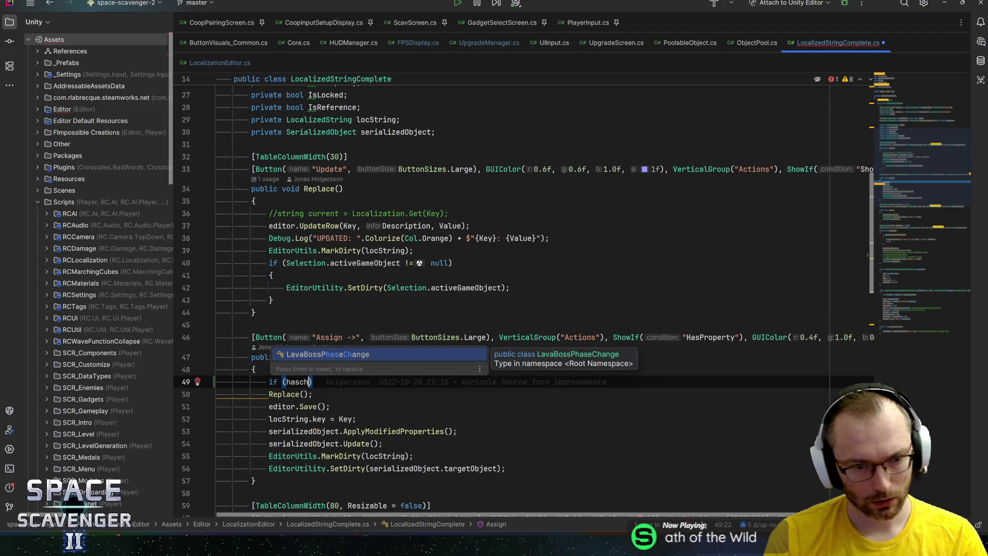
key("Escape")
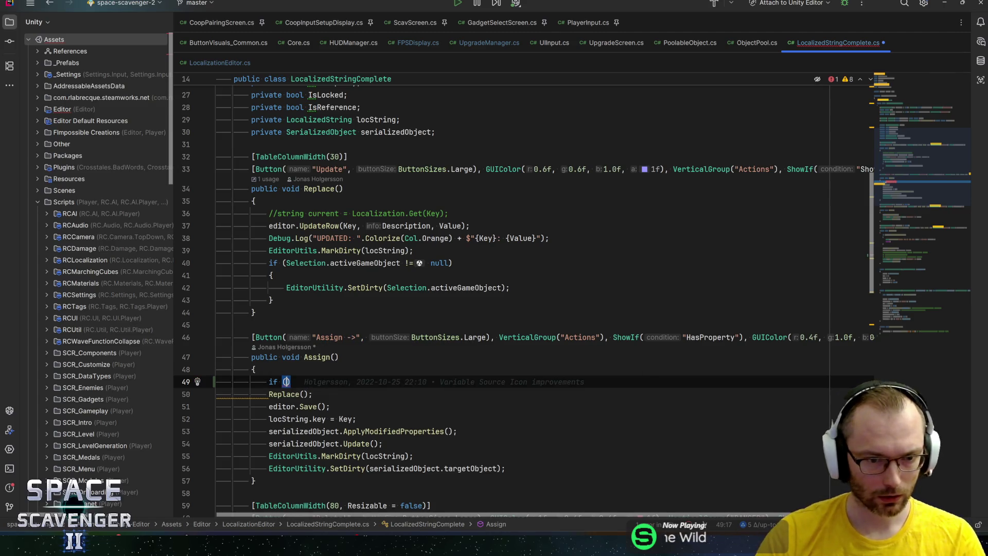
type("editor.hasch")
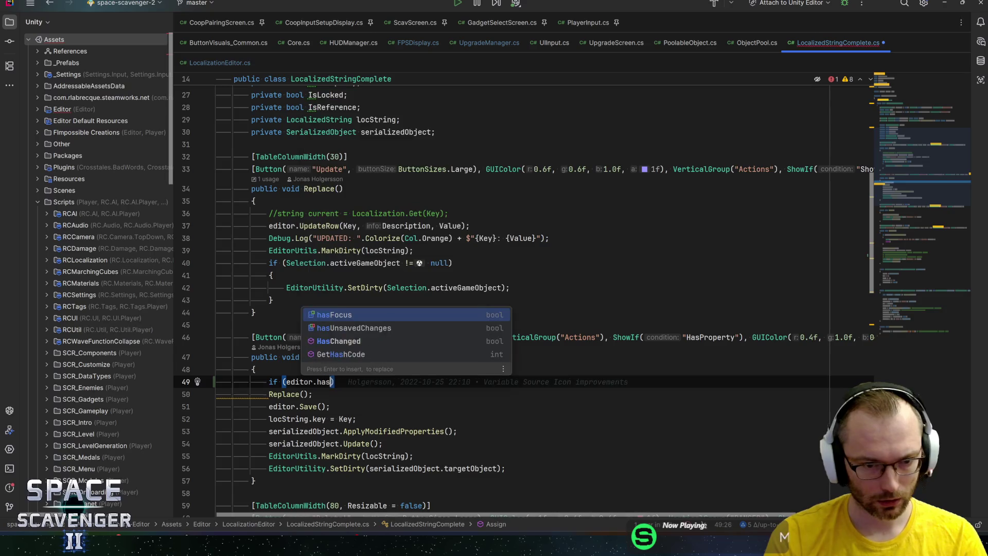
key("Down")
key("Return")
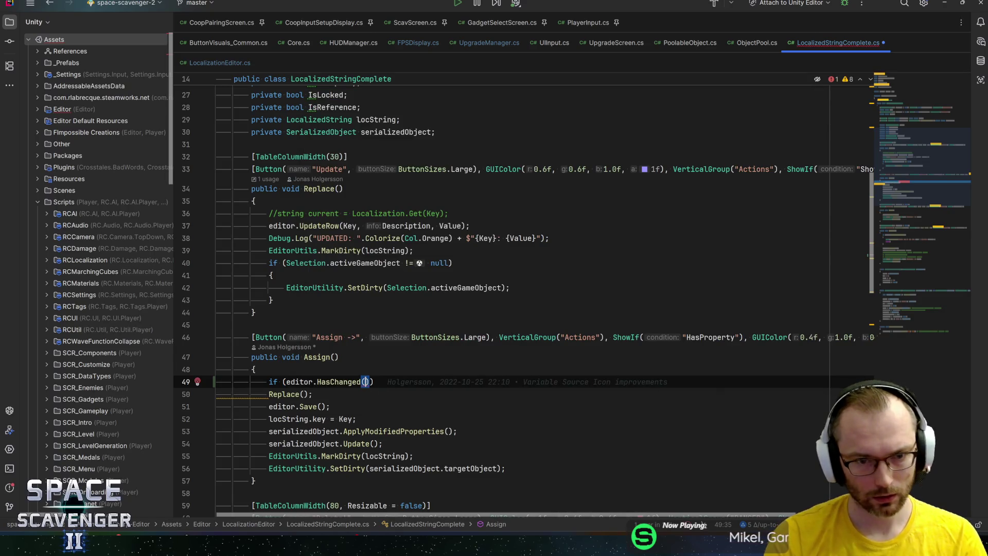
Pass Key, Description and Value as the HasChanged arguments and close the condition
key("ctrl+space")
key("Escape")
type("key")
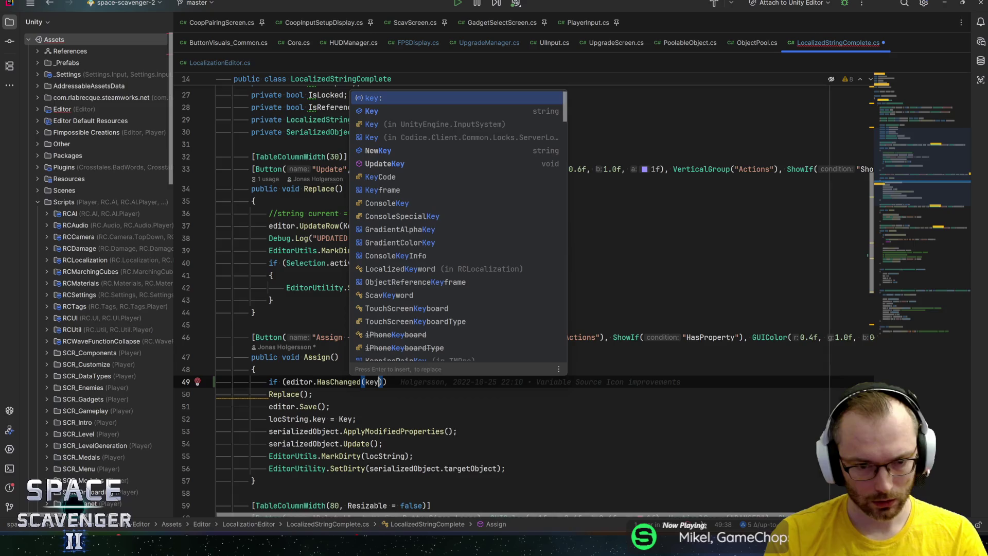
key("Down")
key("Return")
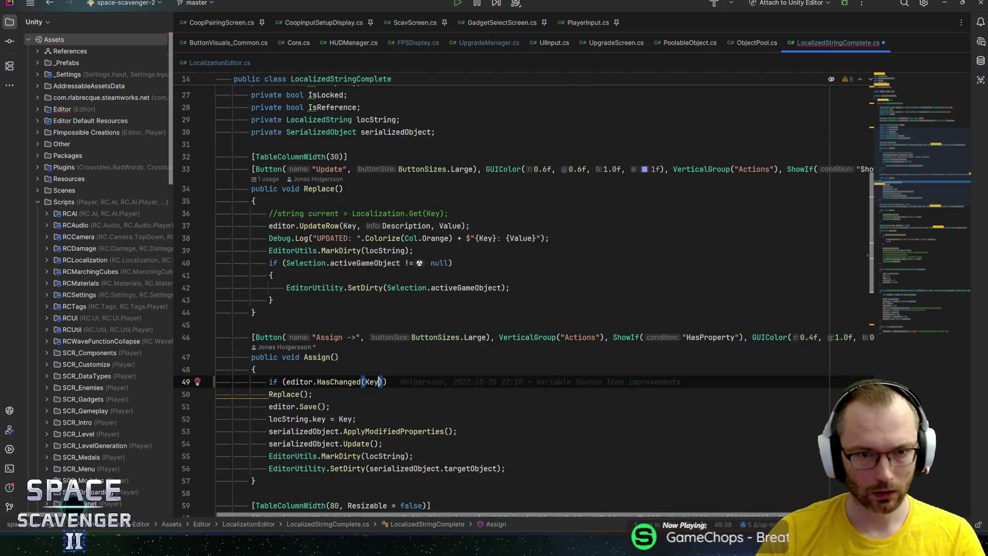
type(", Desc")
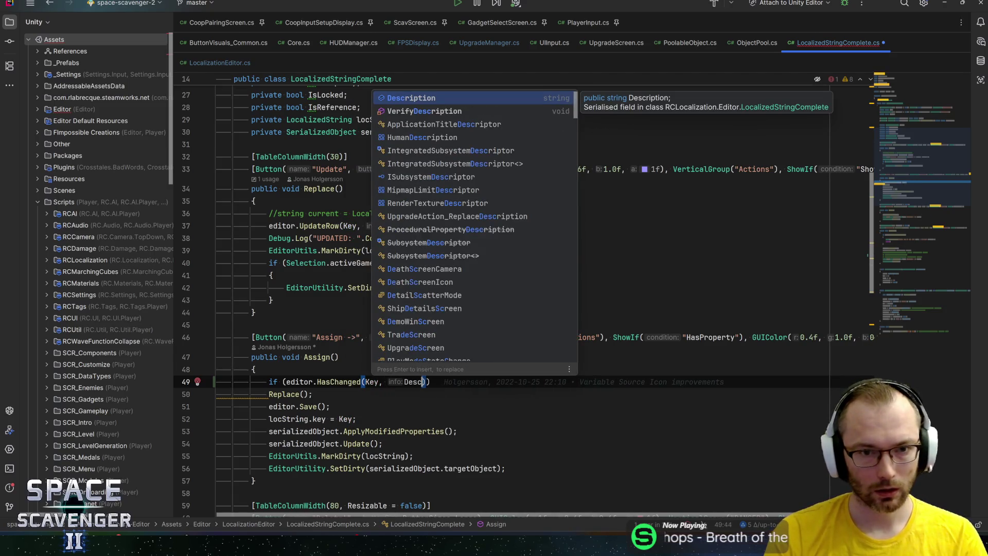
key("Return")
type(", v")
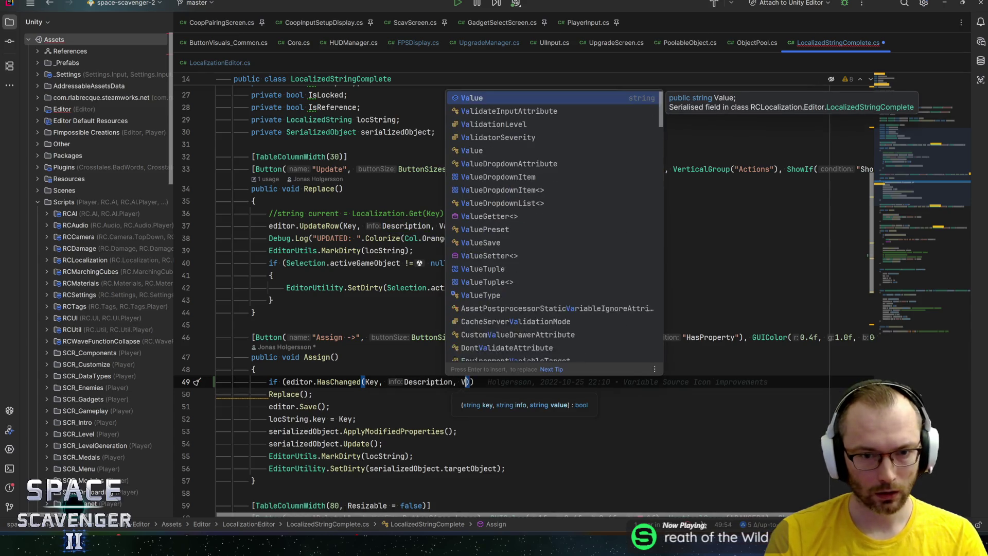
key("Return")
type(")")
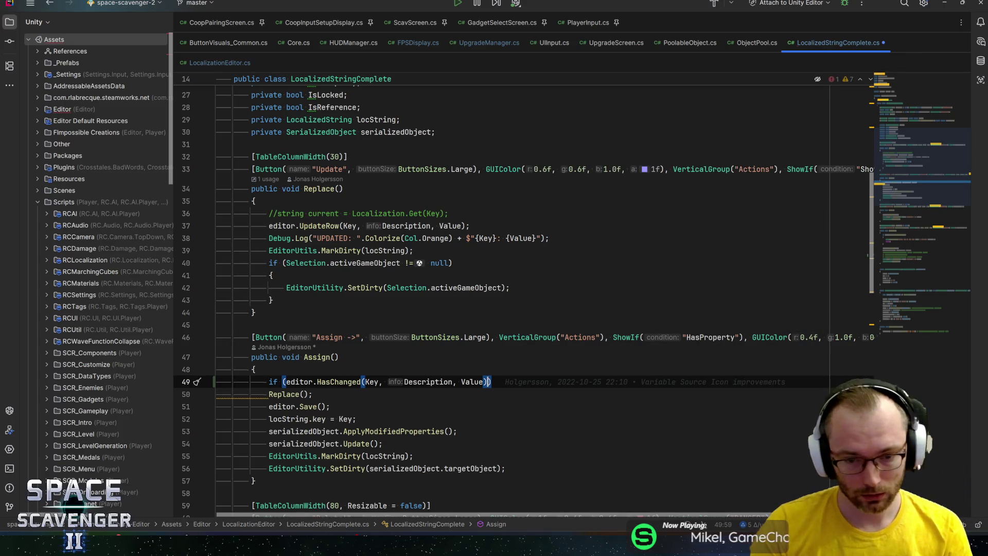
Wrap Replace(); in braces under the if and check the Save() method definition
key("Return")
type("{")
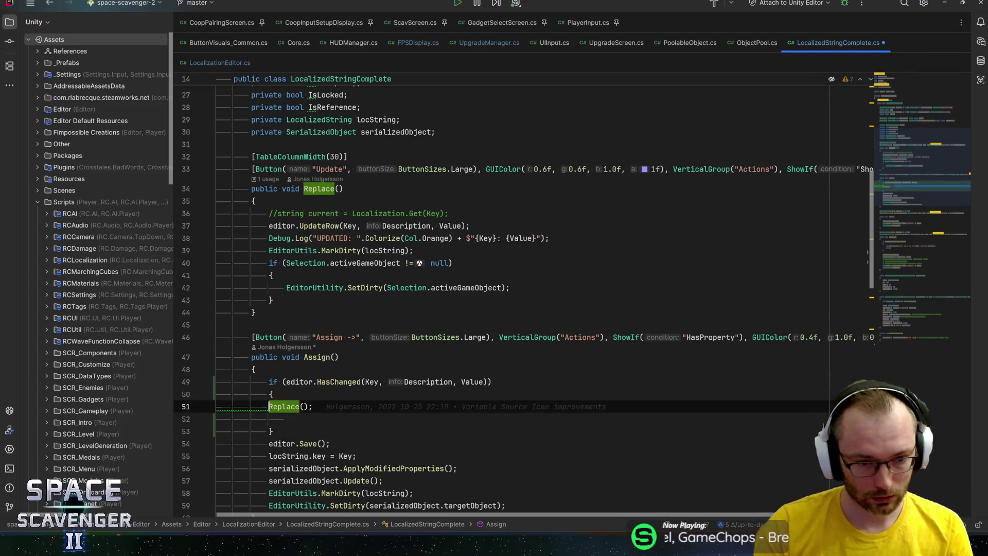
key("Return")
key("ctrl+y")
key("Down")
key("End")
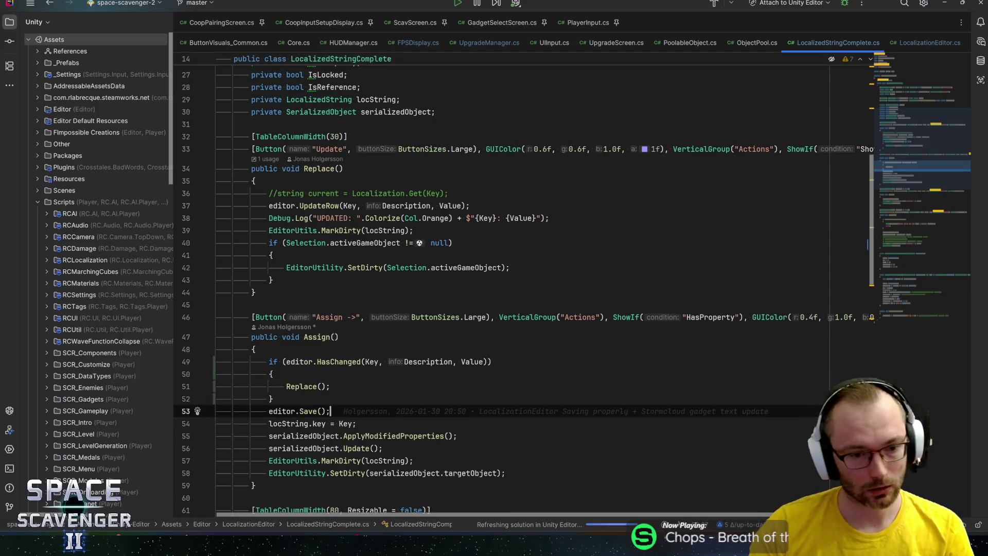
left_click(308, 411)
key("ctrl+b")
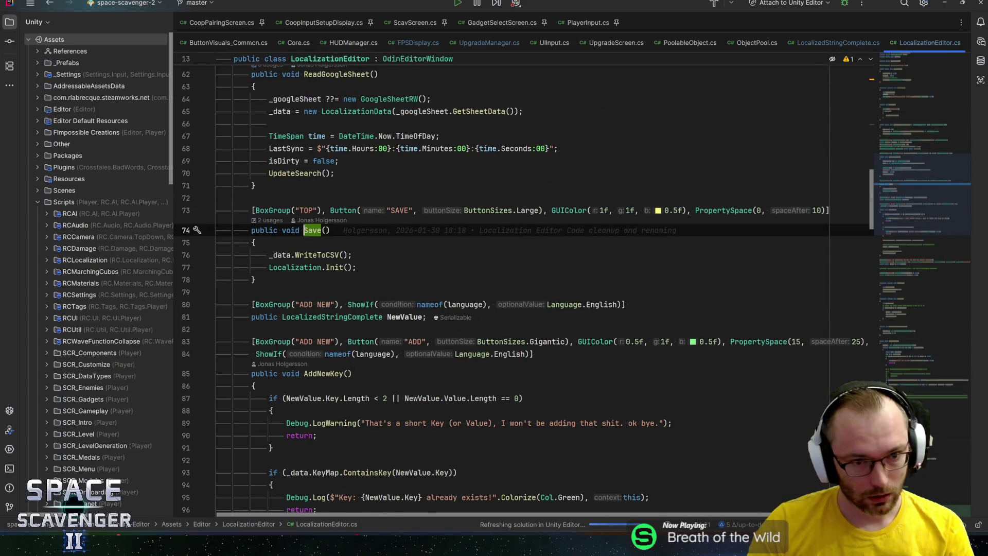
key("ctrl+alt+Left")
key("Up")
key("Up")
key("End")
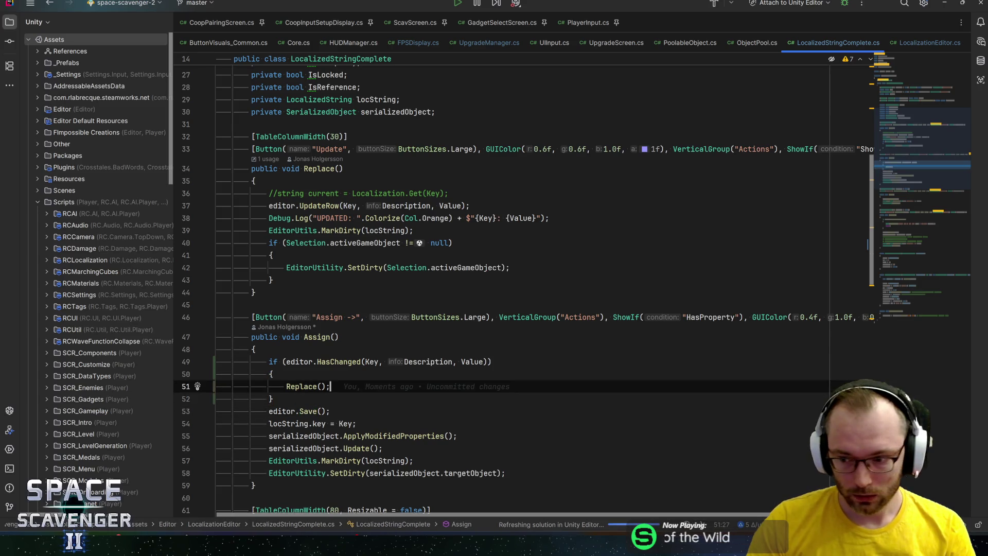
Exit the UpgradeManager prefab to the main scene in Unity and return to GitHub Desktop
key("alt+Tab")
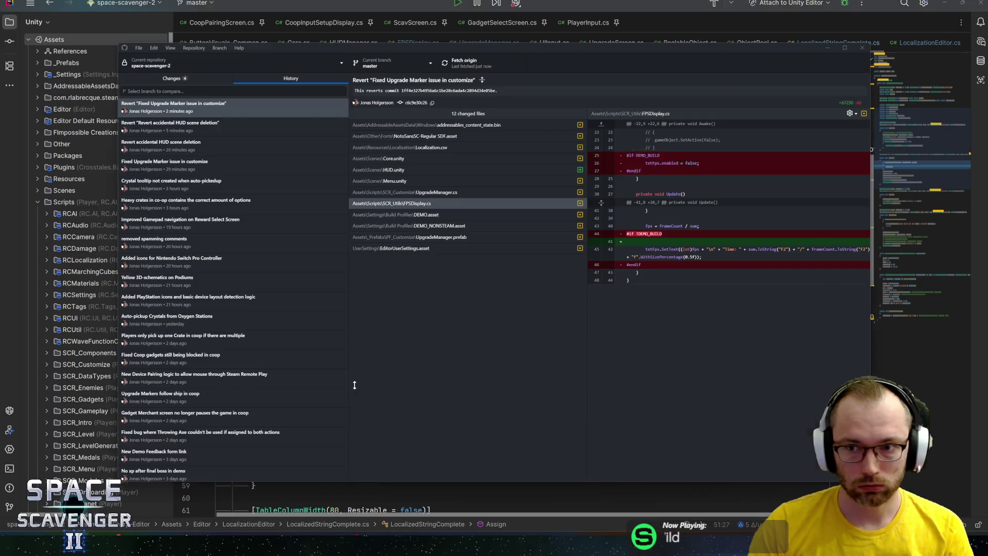
key("alt+Tab")
key("alt+Tab")
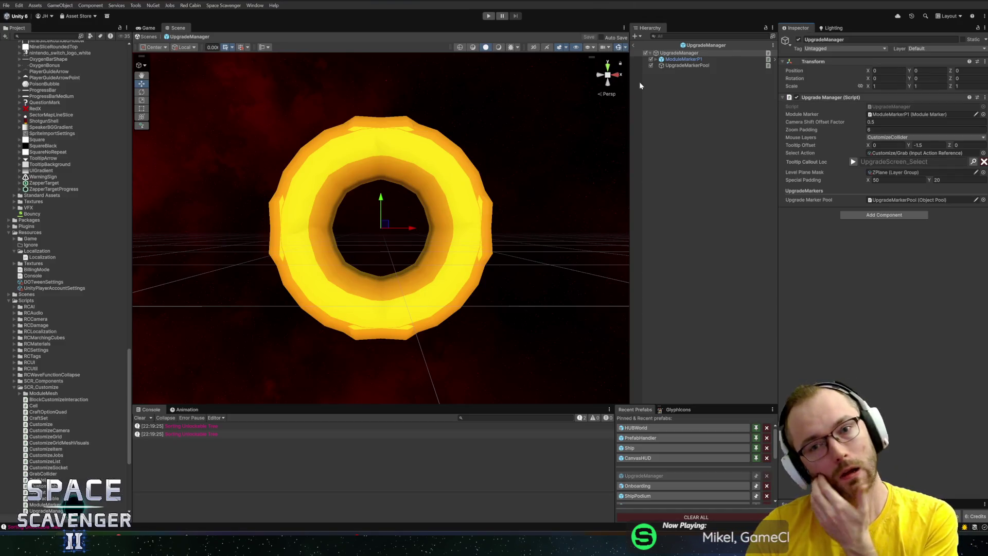
left_click(635, 44)
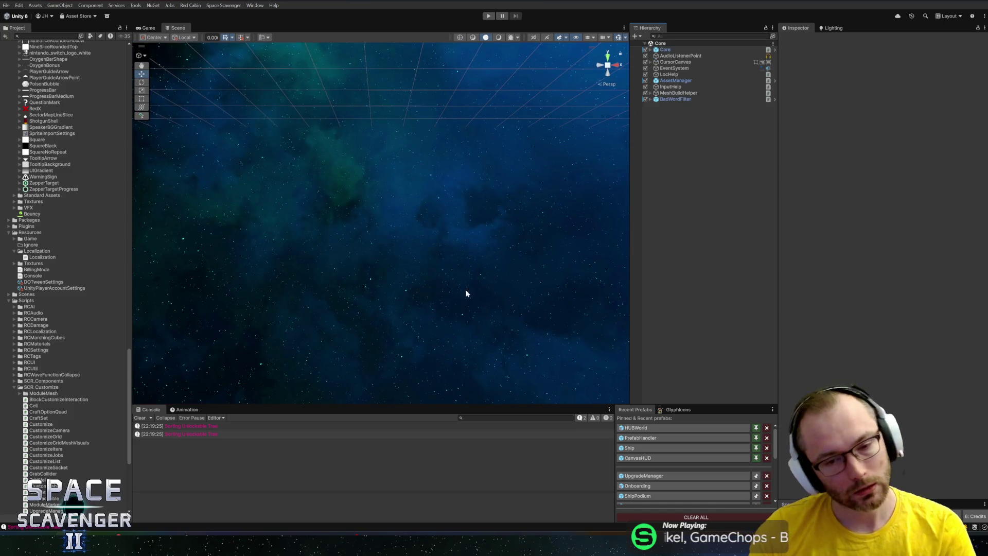
key("alt+Tab")
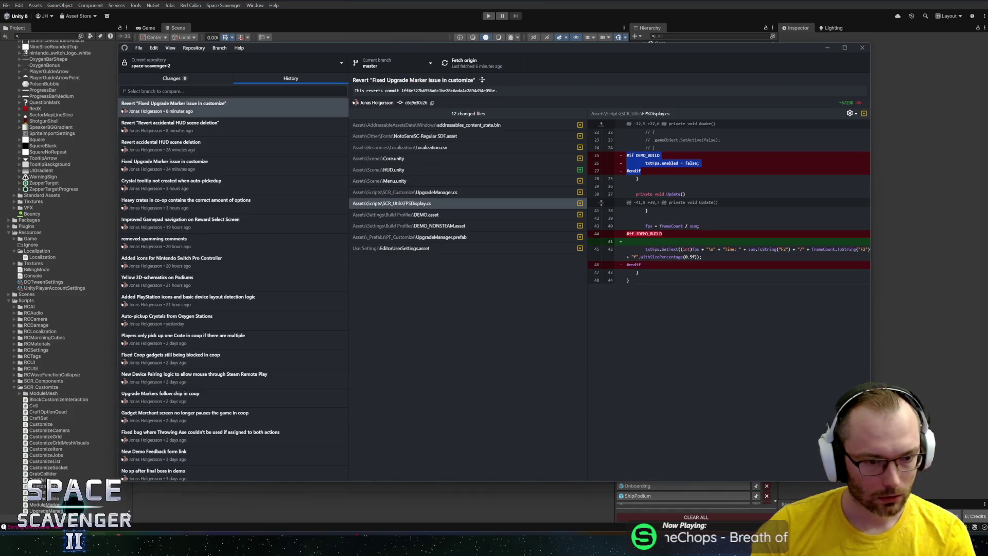
Inspect the five uncommitted changes, including UpgradeManager.prefab's poolSize diff, then go back to Unity
left_click(211, 79)
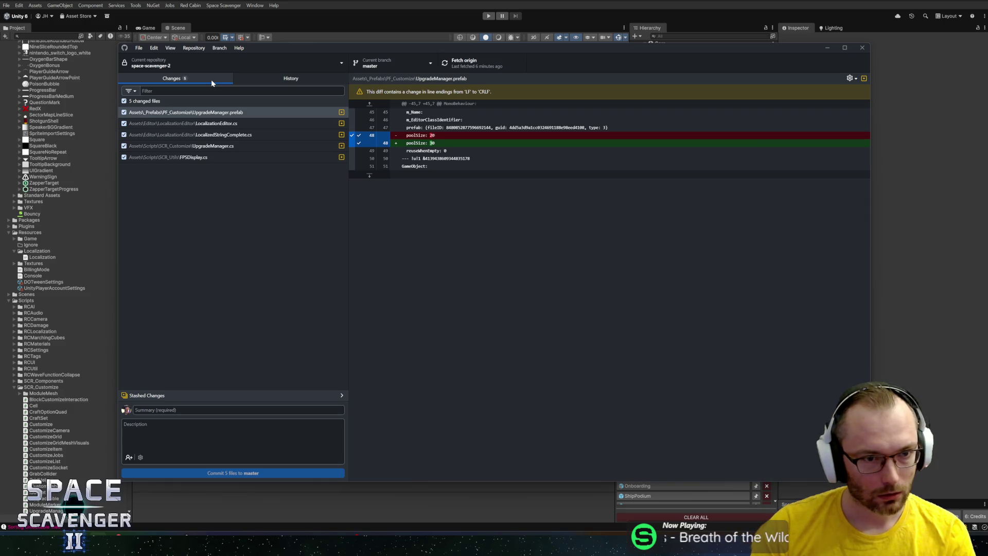
key("alt+Tab")
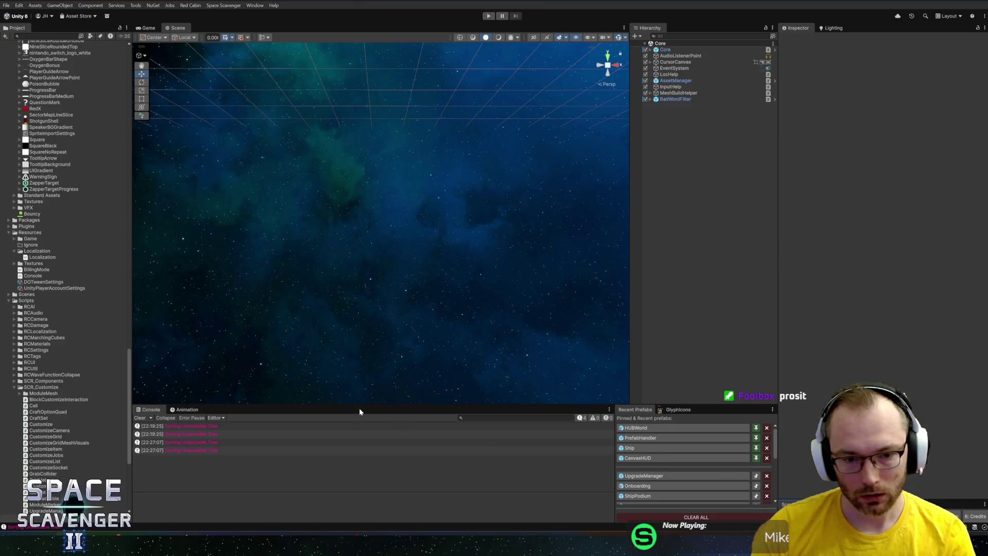
key("alt+Tab")
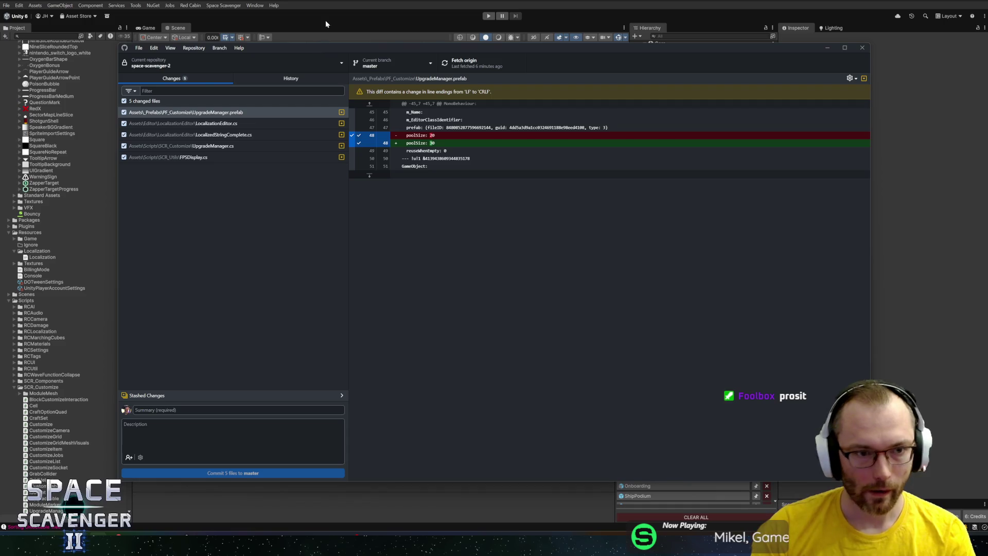
left_click(324, 27)
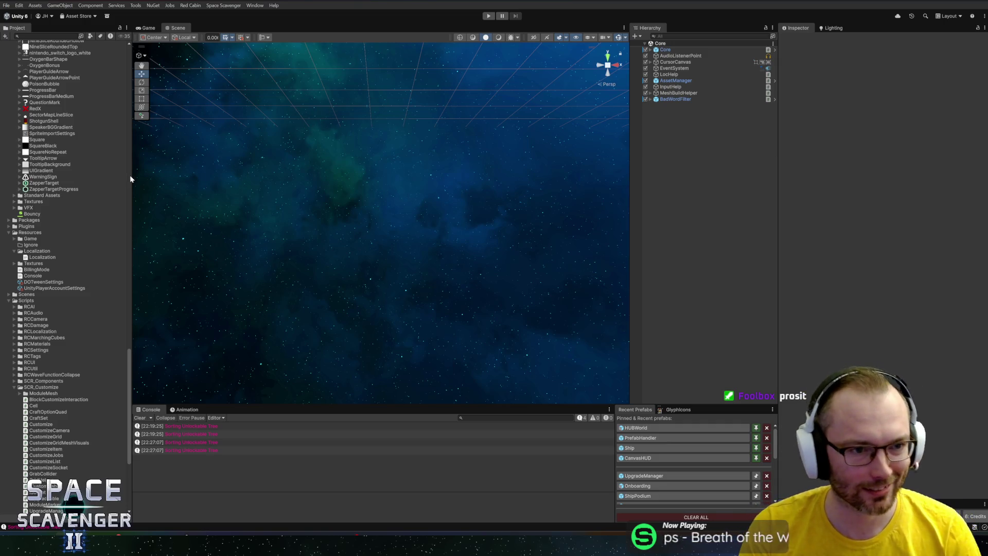
Widen the Project panel, collapse and re-expand the Assets folder, and make the Scene view slightly taller
mouse_move(129, 381)
left_mouse_down()
mouse_move(113, 237)
mouse_move(118, 68)
left_mouse_up()
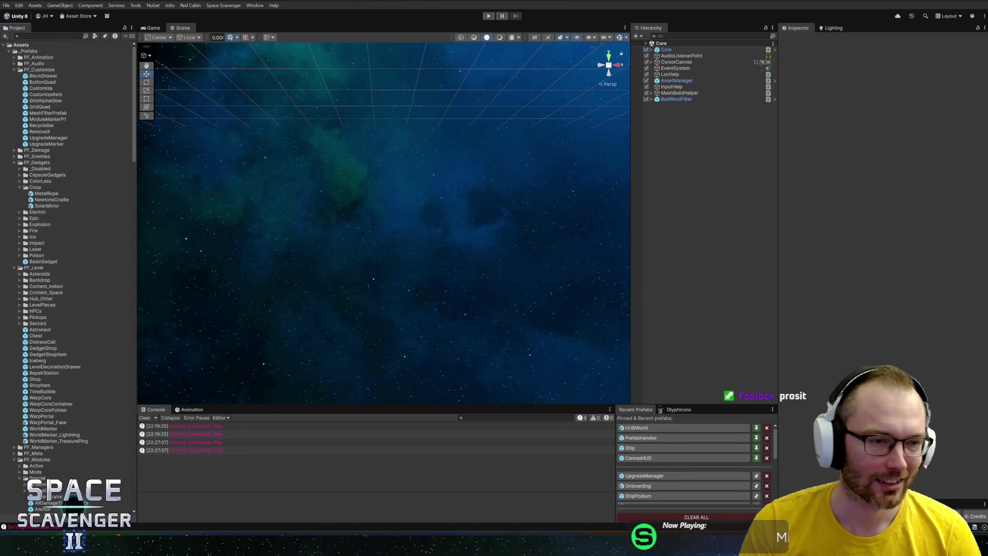
left_click(4, 46)
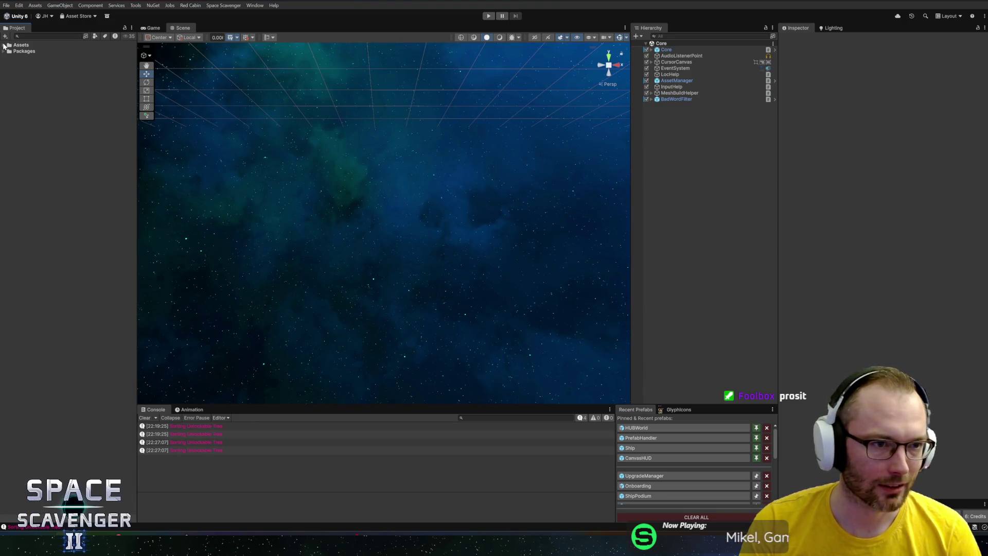
left_click(5, 46)
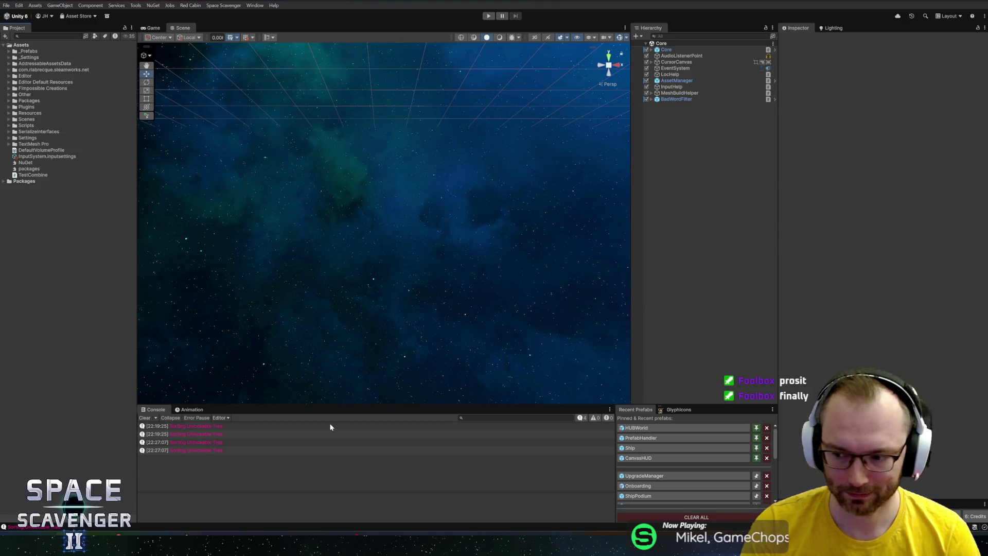
left_click_drag(330, 405, 337, 415)
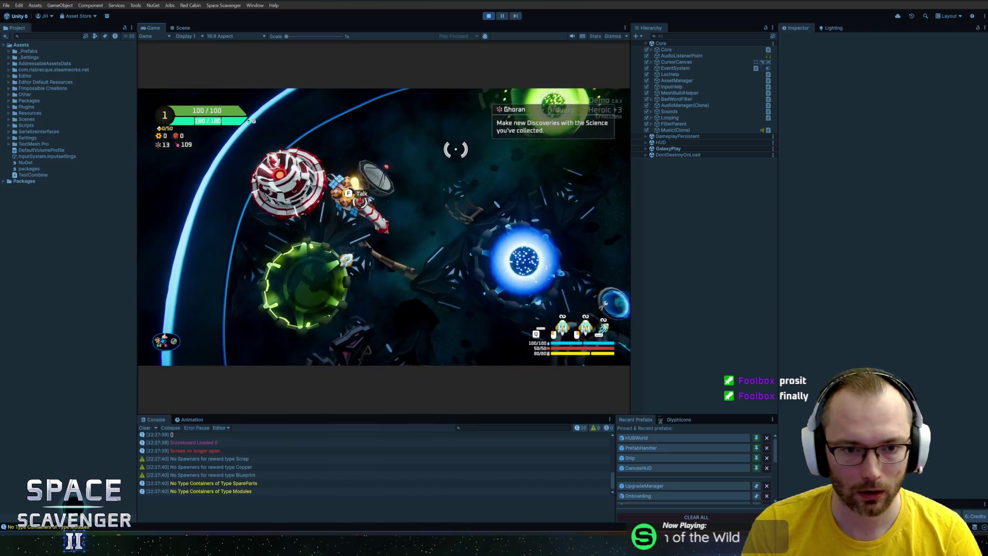
Browse the in-game Science Research list, toggling Hide Unlocked on and off, then close it
key("e")
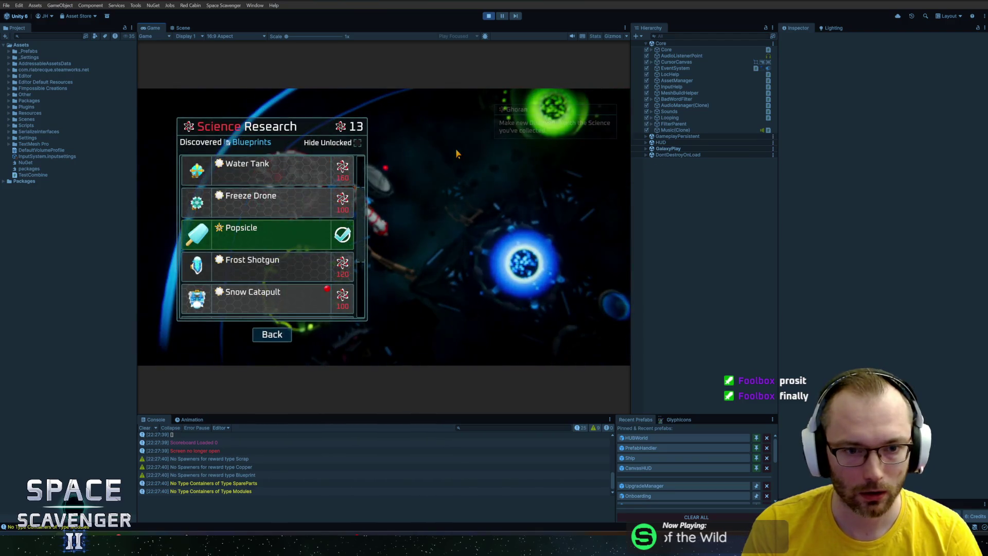
scroll(295, 163, "down", 6)
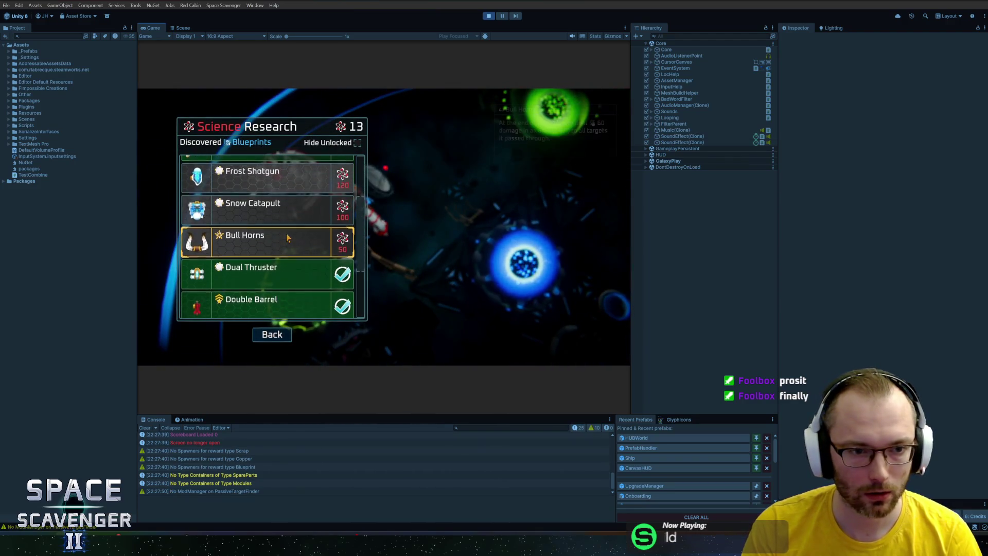
scroll(281, 242, "up", 6)
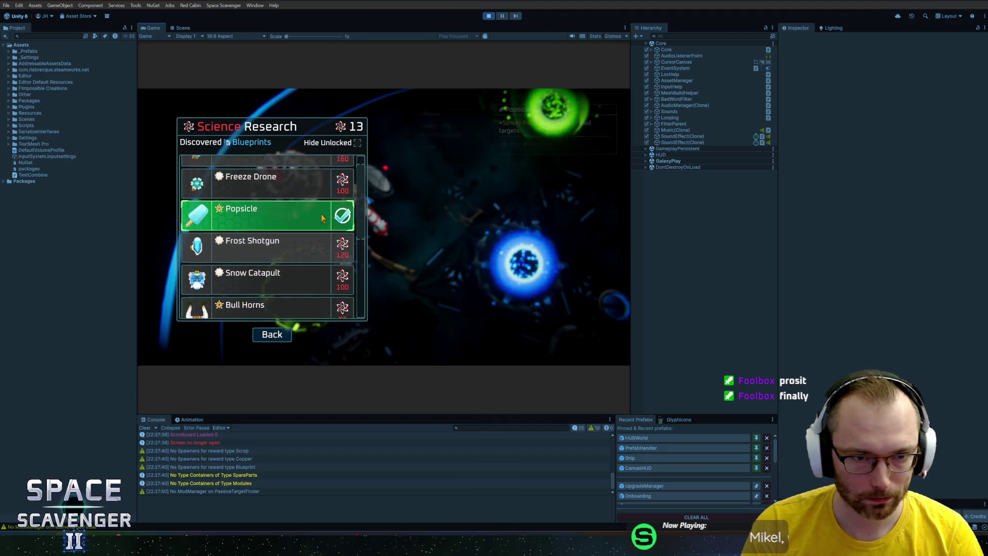
left_click(358, 144)
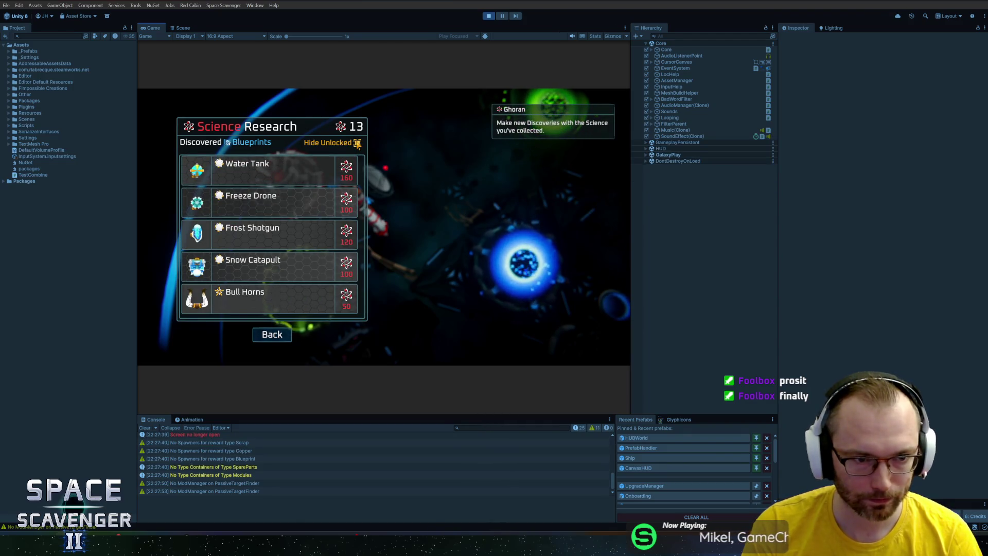
left_click(358, 144)
scroll(301, 231, "down", 5)
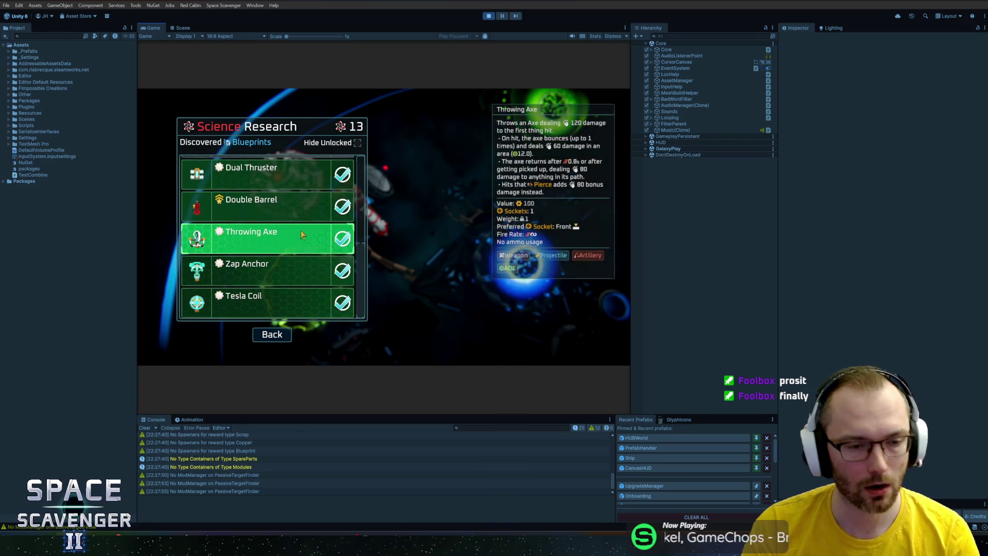
key("Escape")
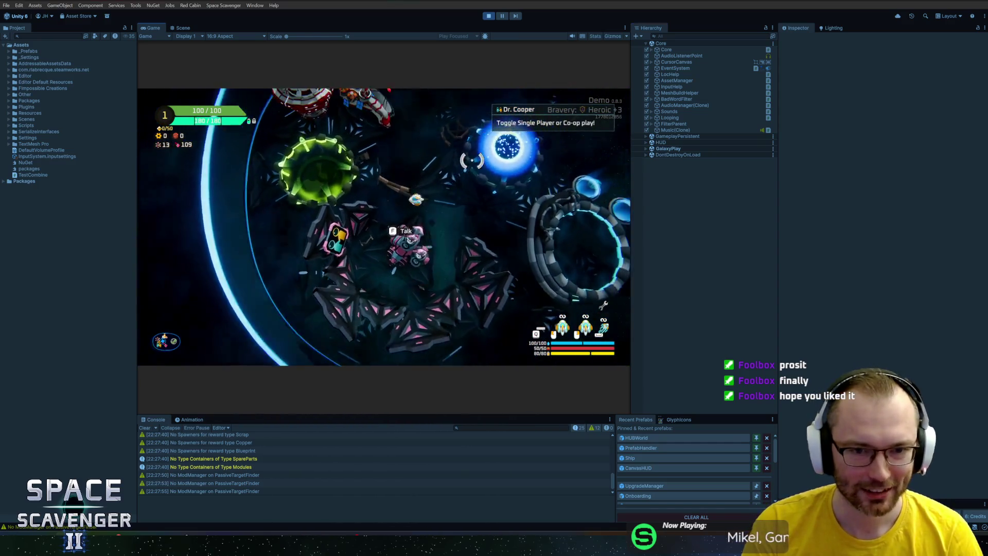
Settle the Co-op Setup on Single Player and maximize the Game view to fill the editor
key("f")
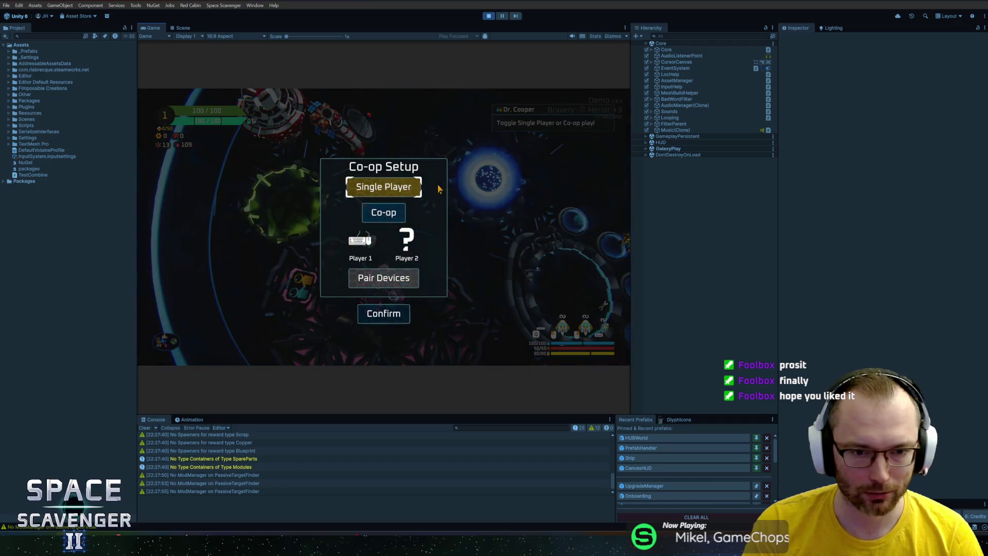
left_click(383, 314)
key("f")
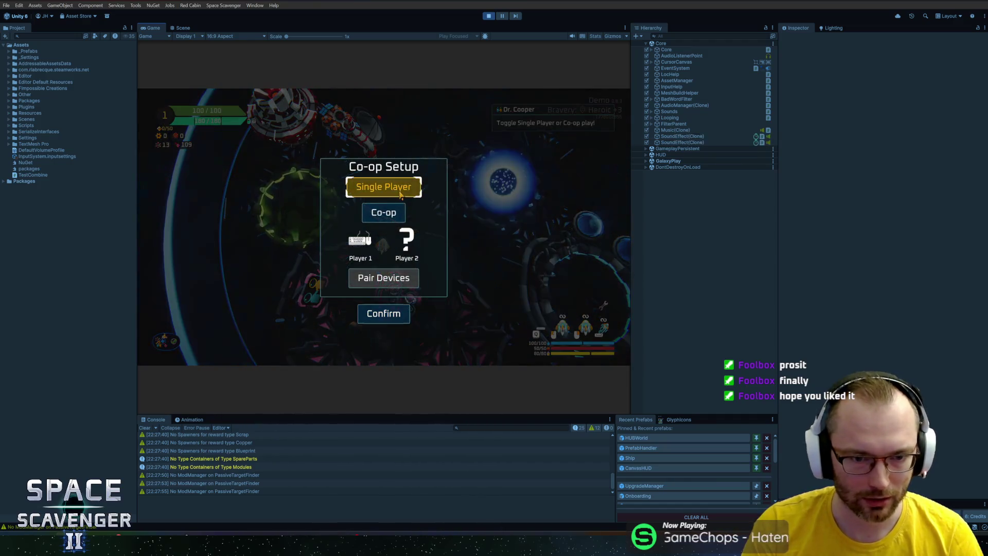
left_click(384, 313)
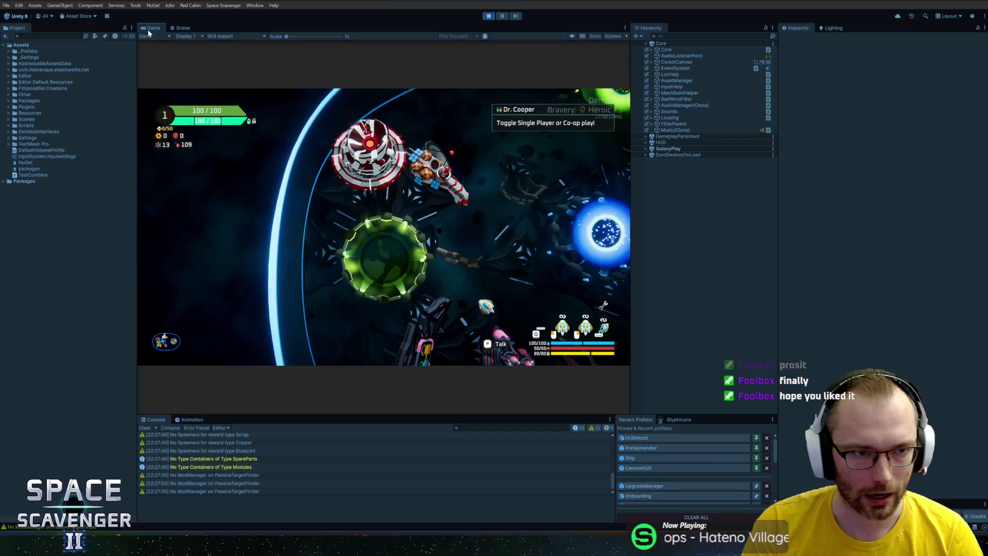
double_click(147, 29)
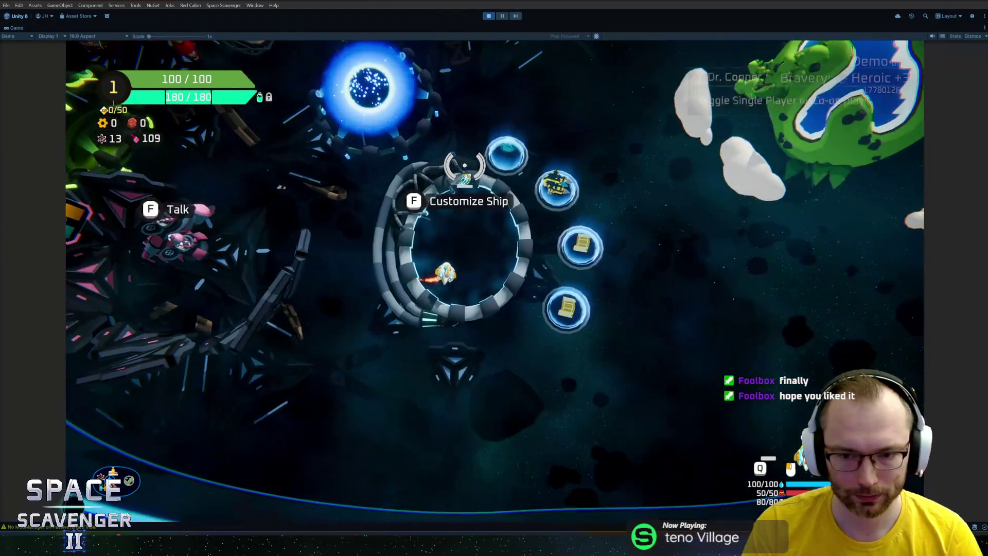
Fly to each station and check the Customize Ship, Co-op Setup and Science Research menus
key("f")
key("Escape")
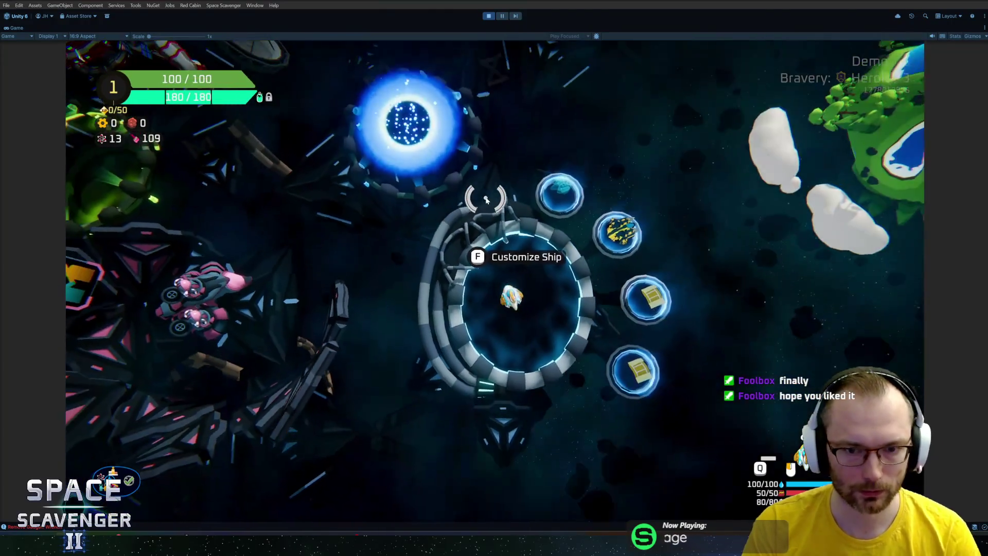
key("a")
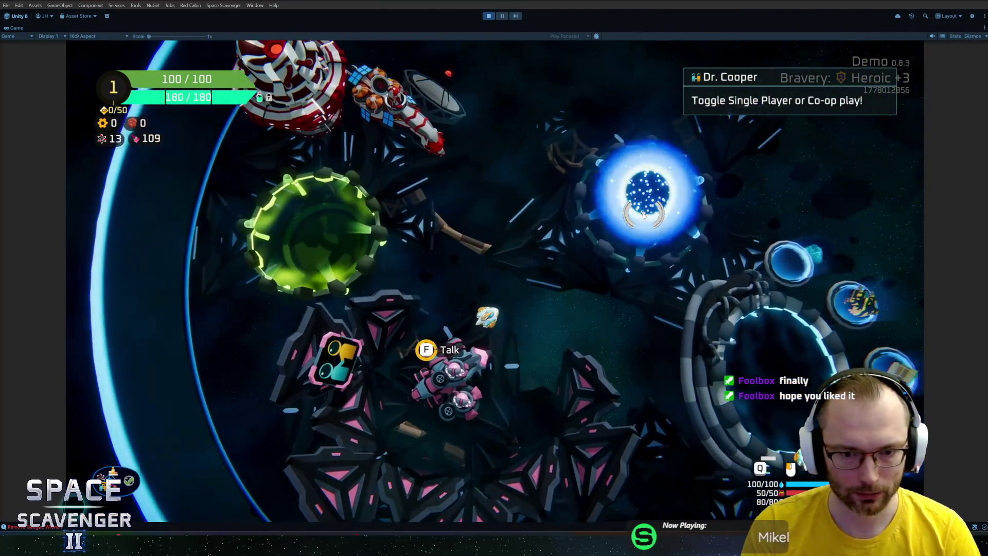
key("f")
left_click(525, 420)
key("w")
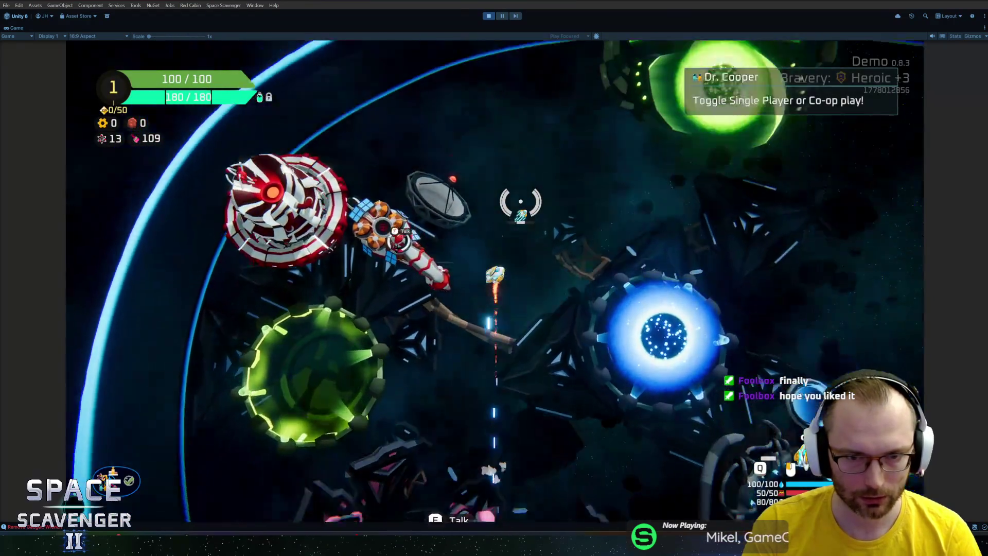
key("f")
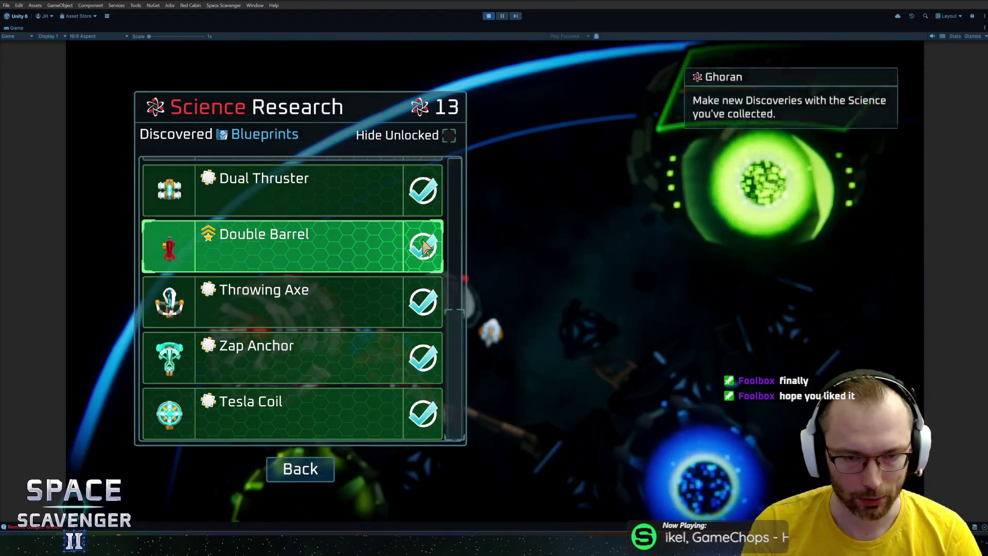
scroll(344, 279, "up", 7)
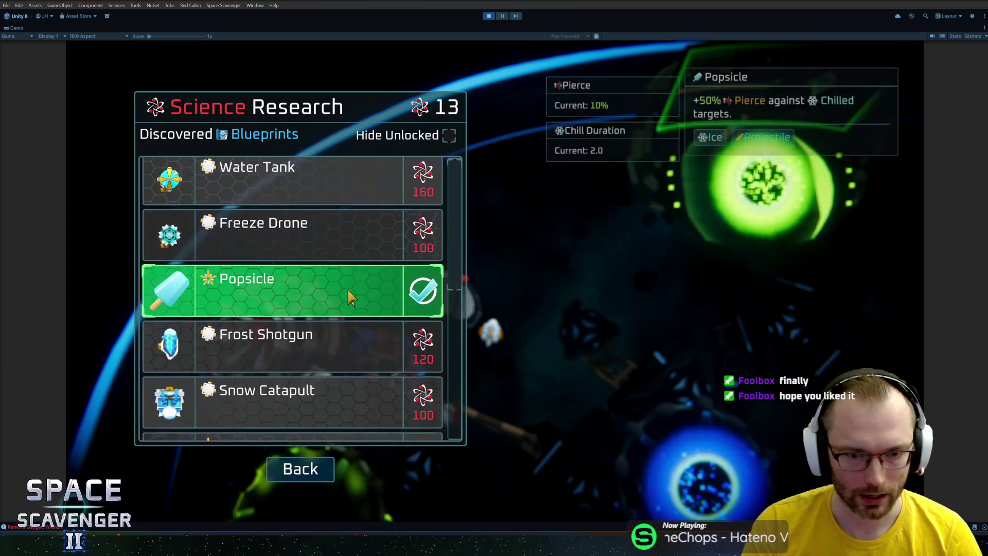
key("Escape")
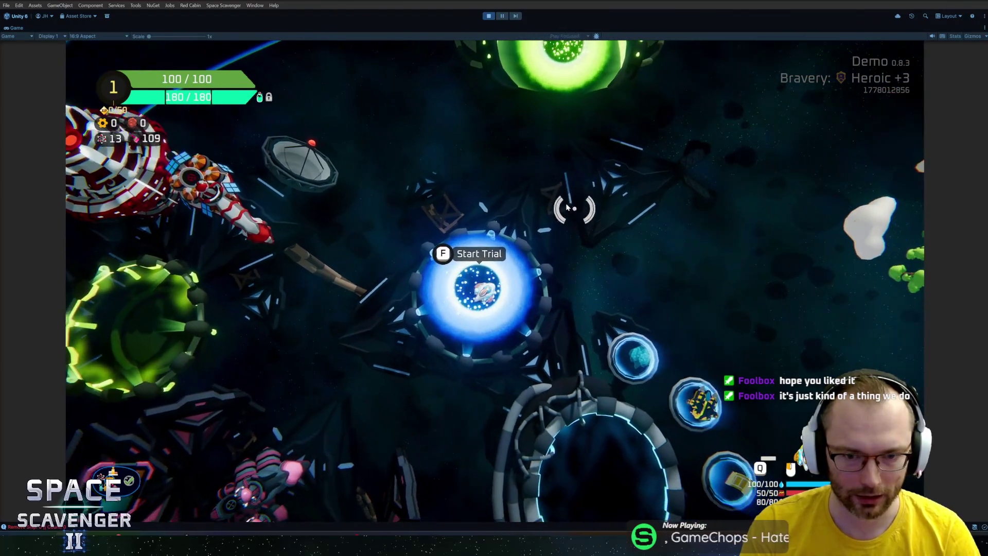
Check the Start Trial, Daily Challenge and Ghoran's Science Research menus, then stop the game
key("f")
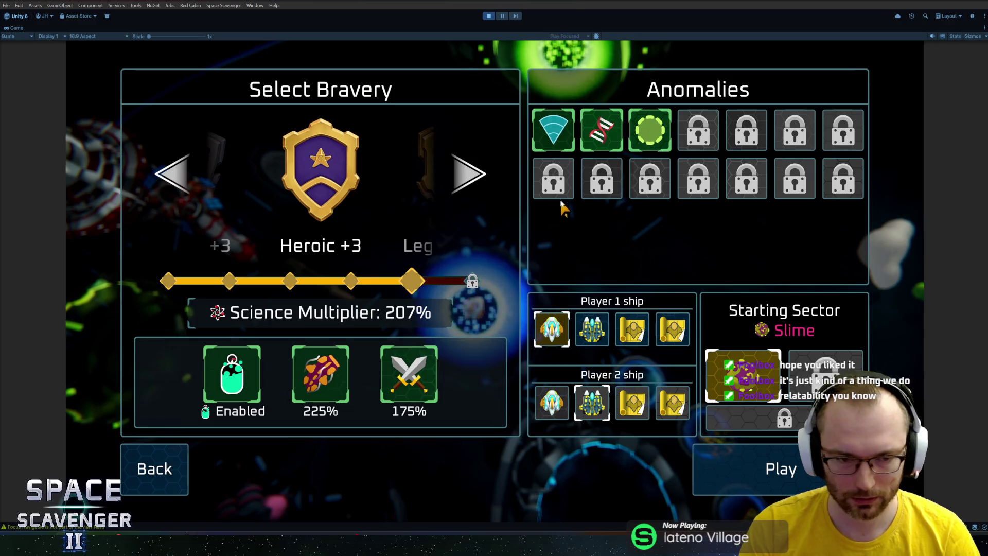
key("Escape")
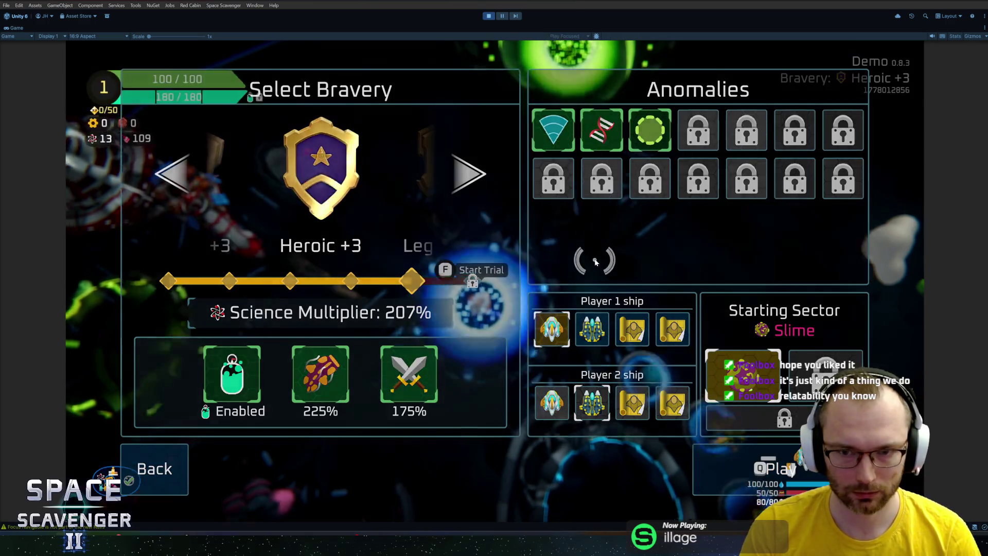
key("f")
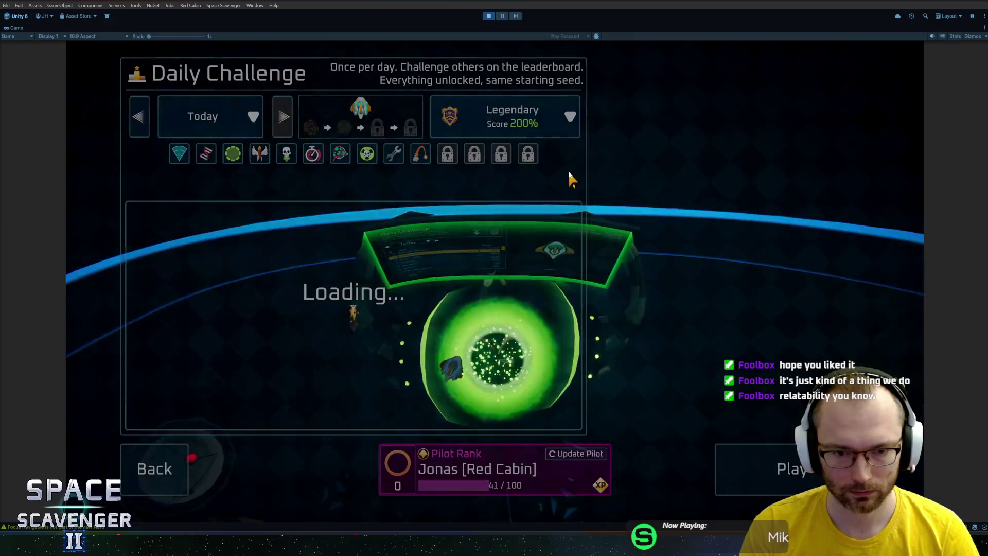
key("Escape")
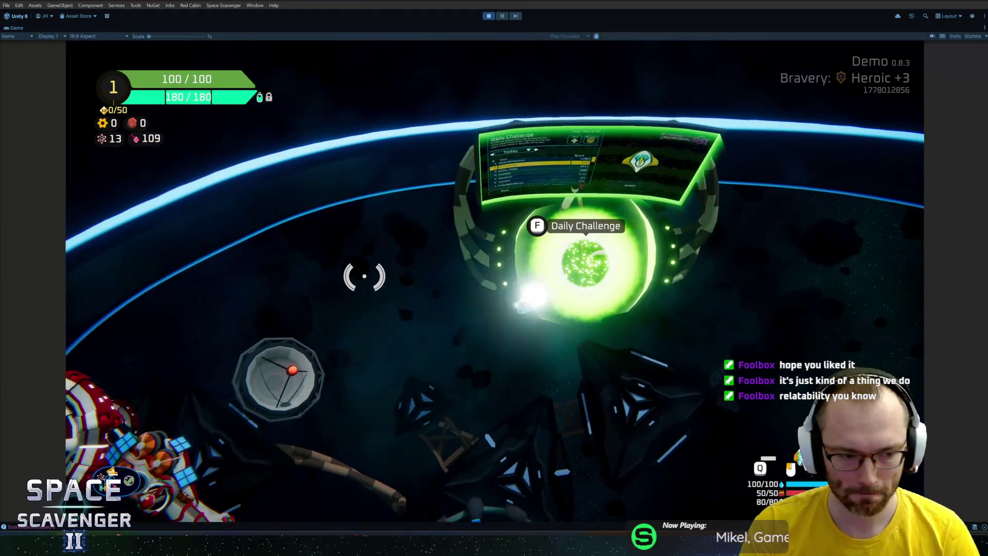
key("s")
key("f")
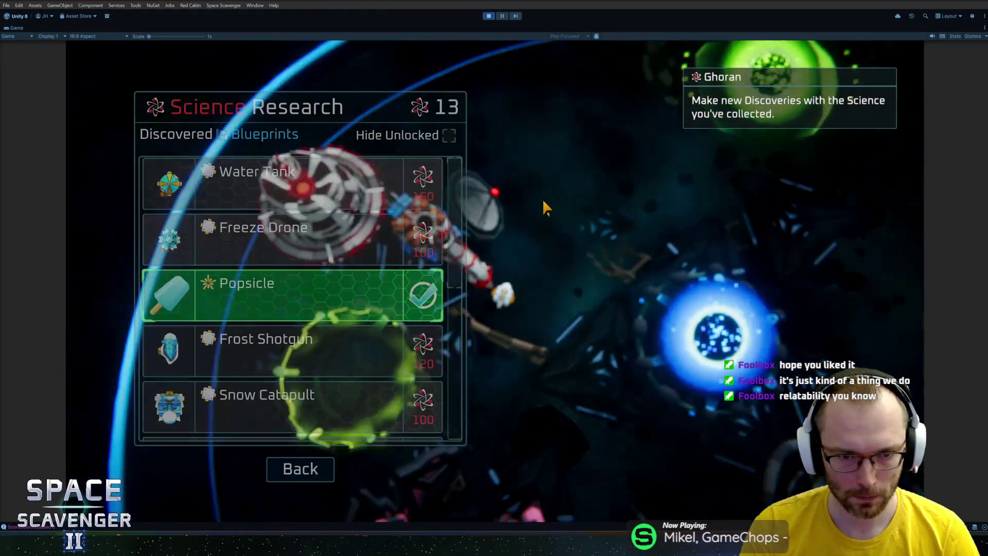
key("Escape")
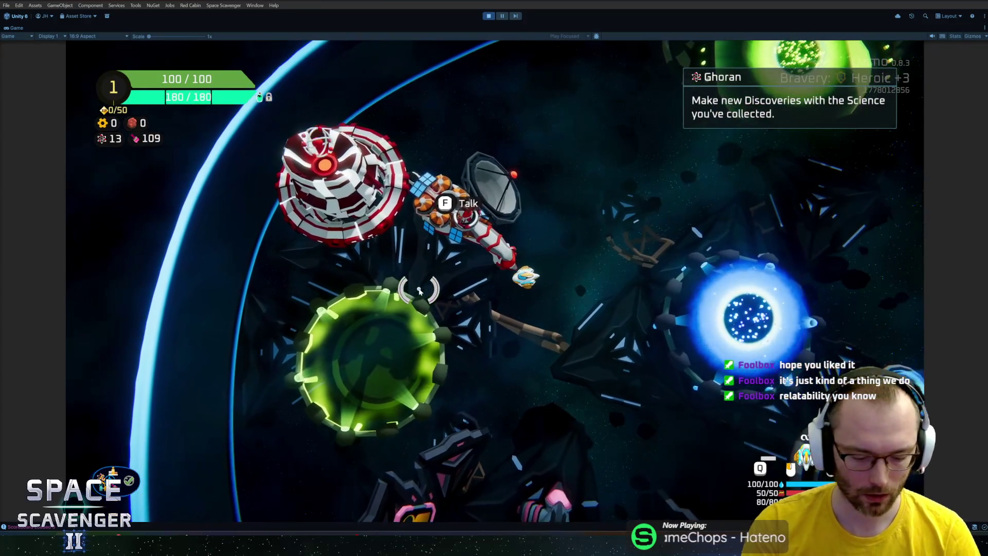
key("ctrl+p")
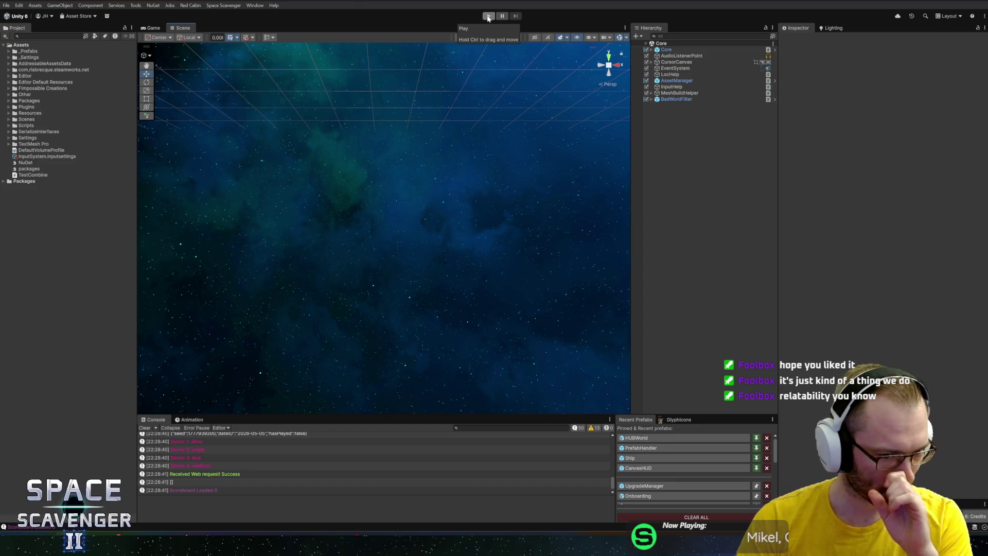
Restart play mode and load a test ship loadout with the 'ship lost' debug console command
left_click(488, 17)
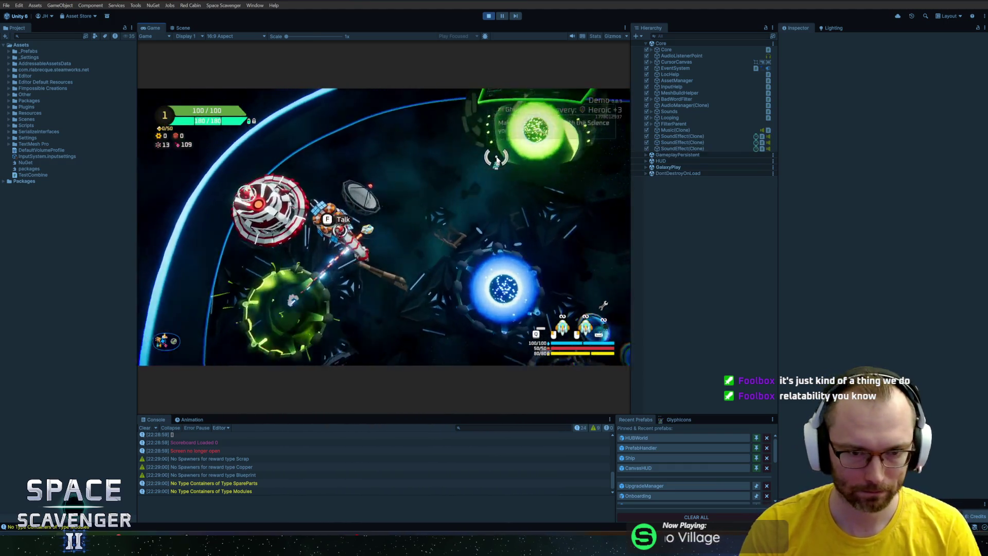
key("grave")
type("ship load te")
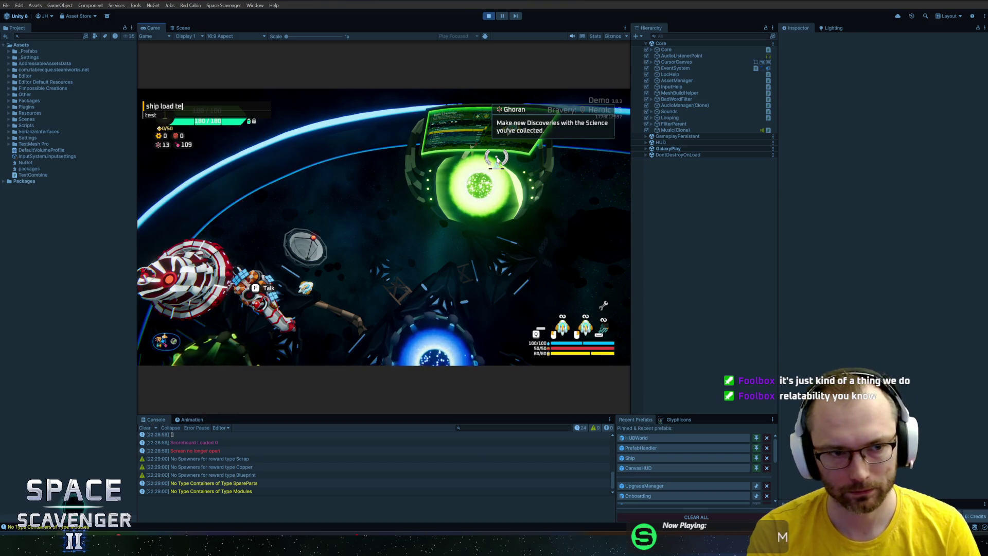
type("st")
key("Return")
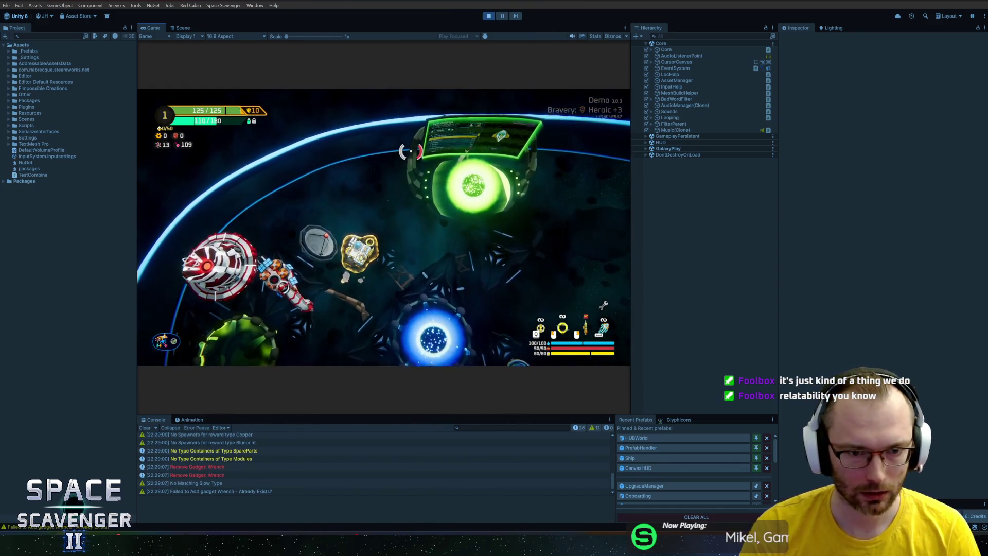
Spawn a Refiner from the debug console and pick a ship module to upgrade there
key("grave")
key("Return")
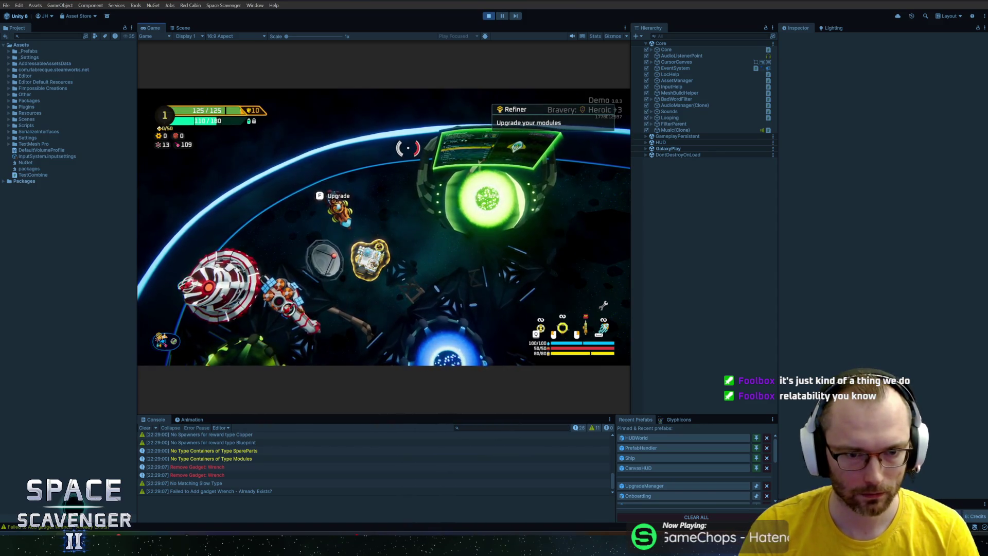
key("f")
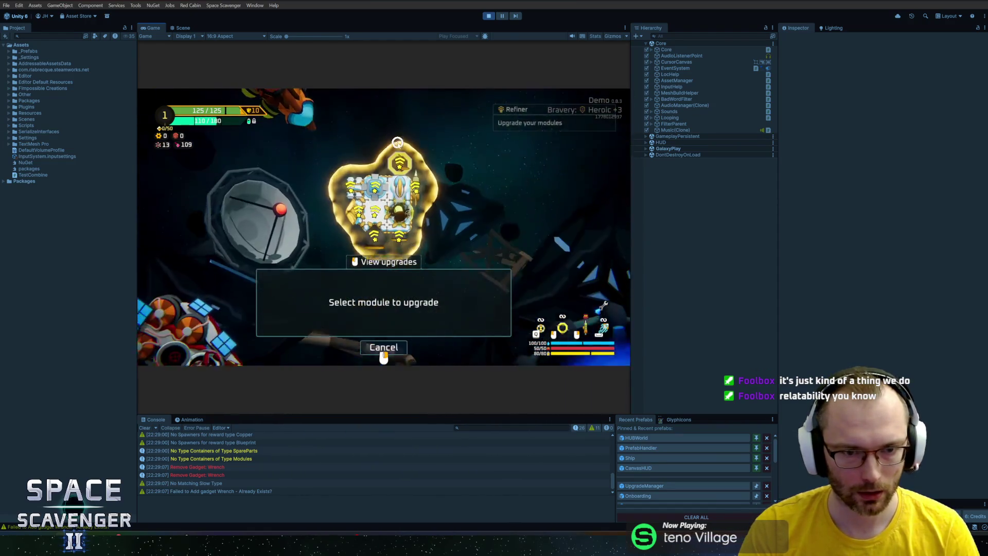
left_click(402, 170)
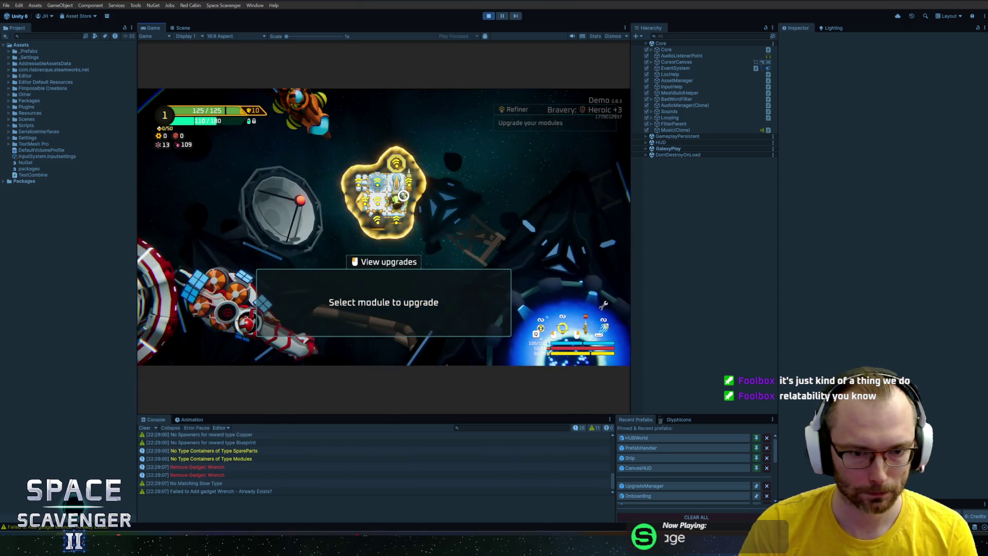
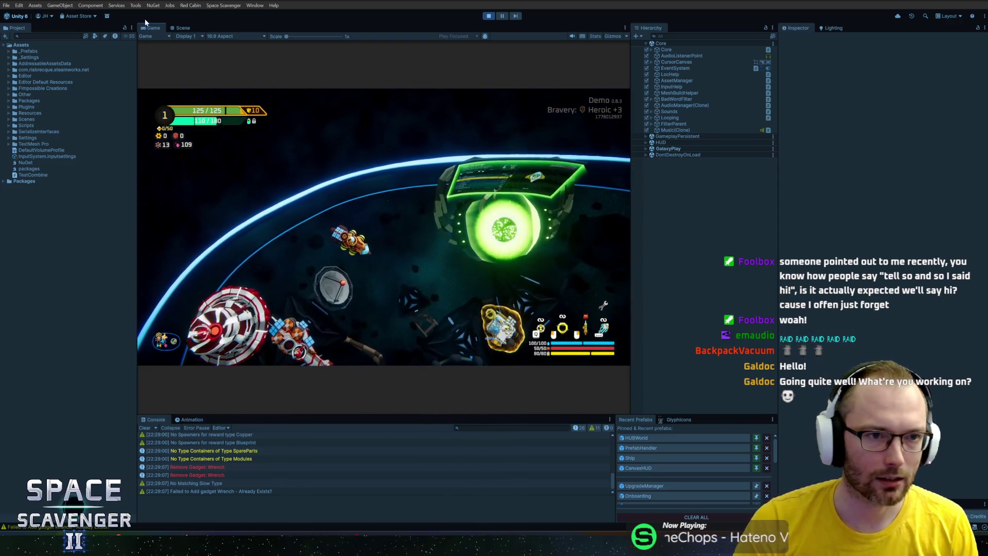
Maximize the Game view and launch a new trial run at Heroic +3 bravery
double_click(153, 27)
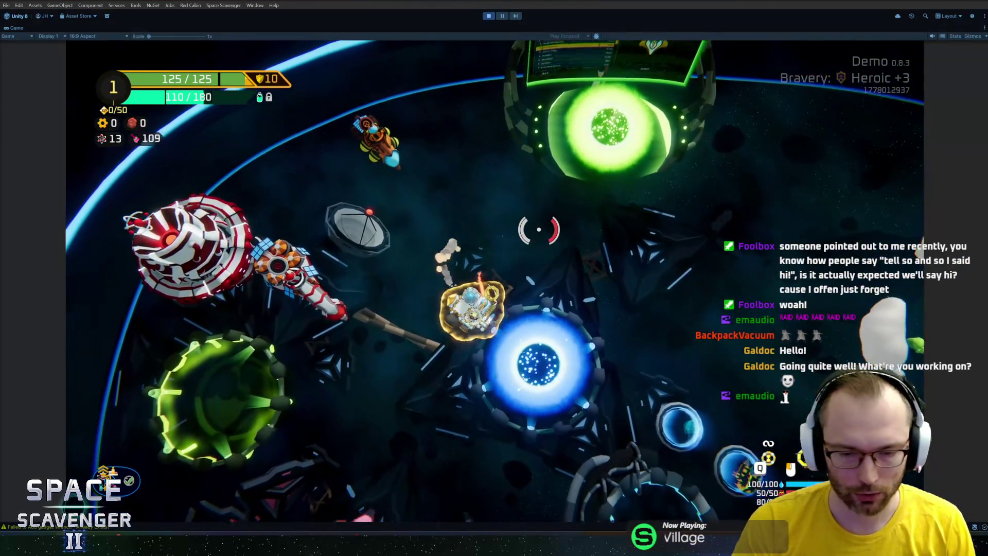
key("f")
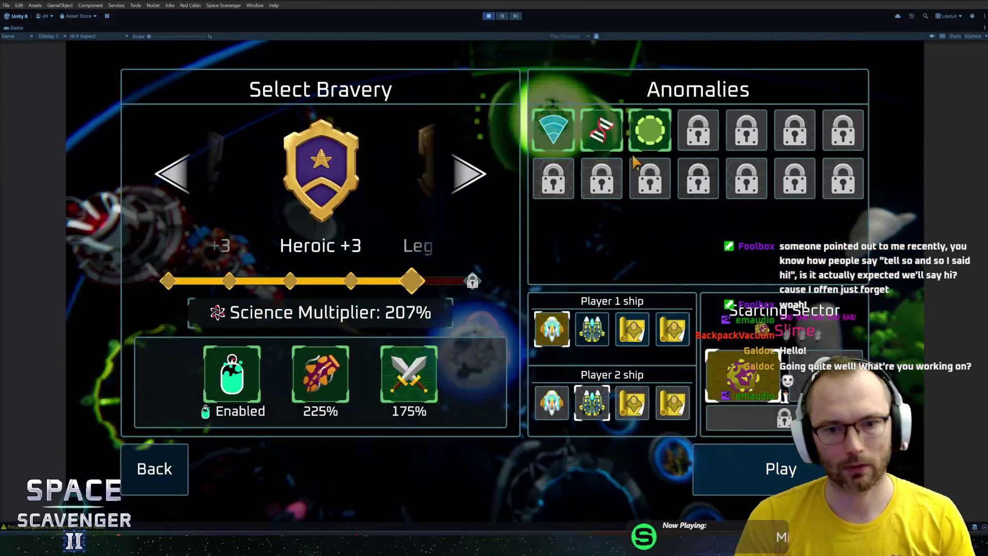
left_click(766, 470)
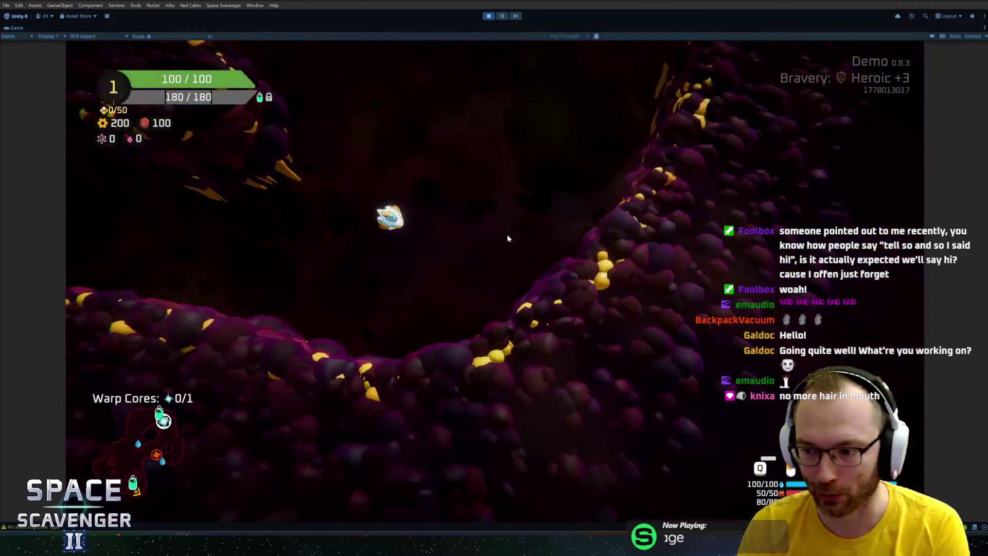
Fly up to the Oxygen Station and take its 120 scrap reward
key("w")
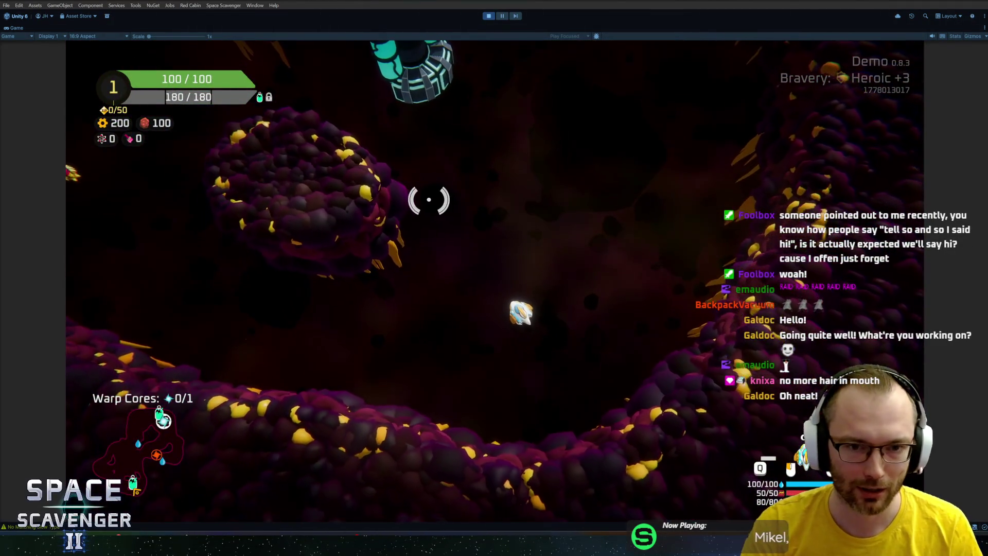
key("w")
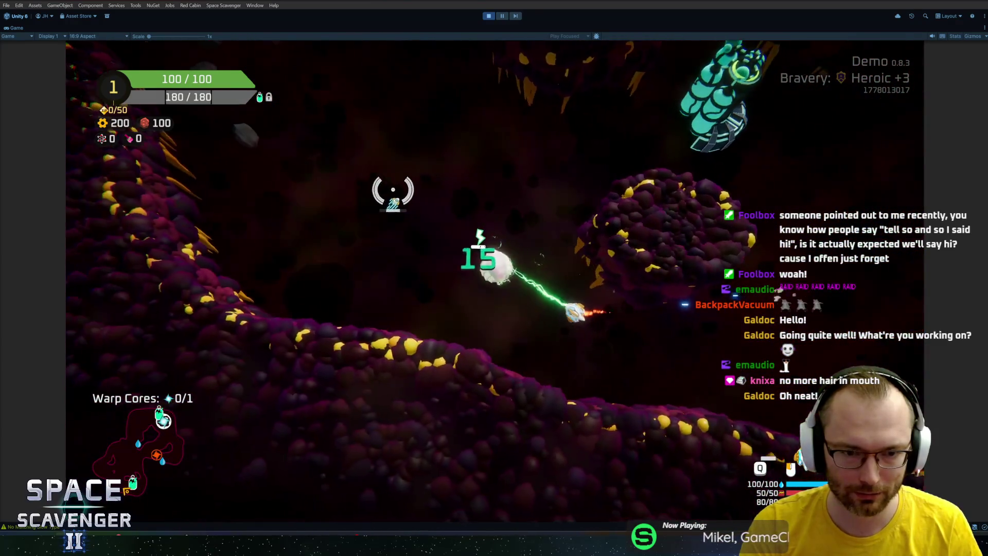
key("f")
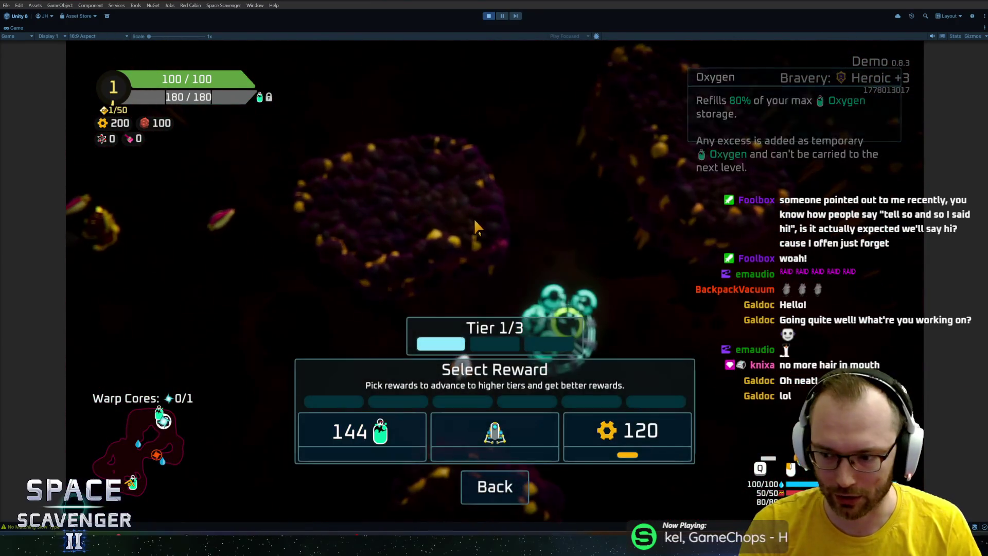
left_click(632, 431)
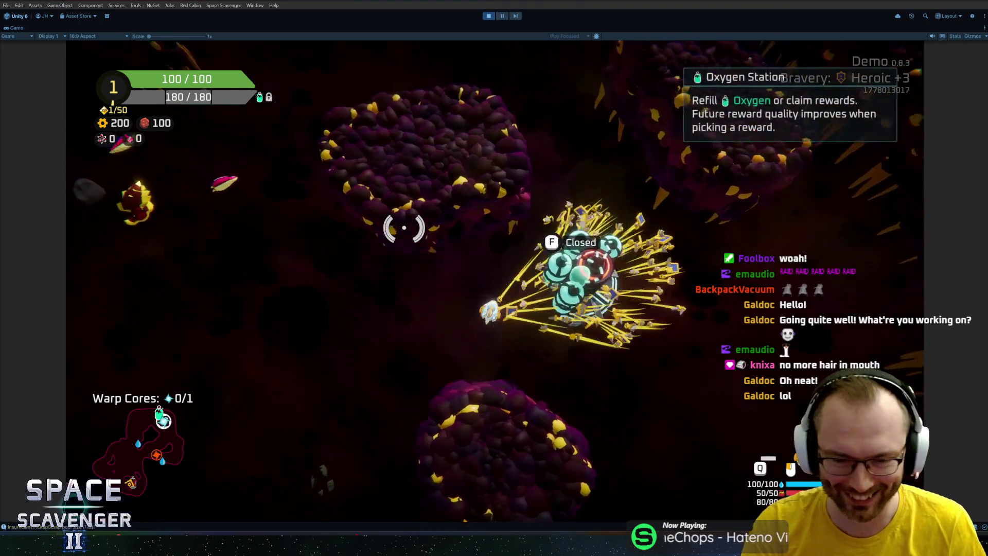
Fly the ship up and right through the cave's rock and asteroid fields
key("w")
key("d")
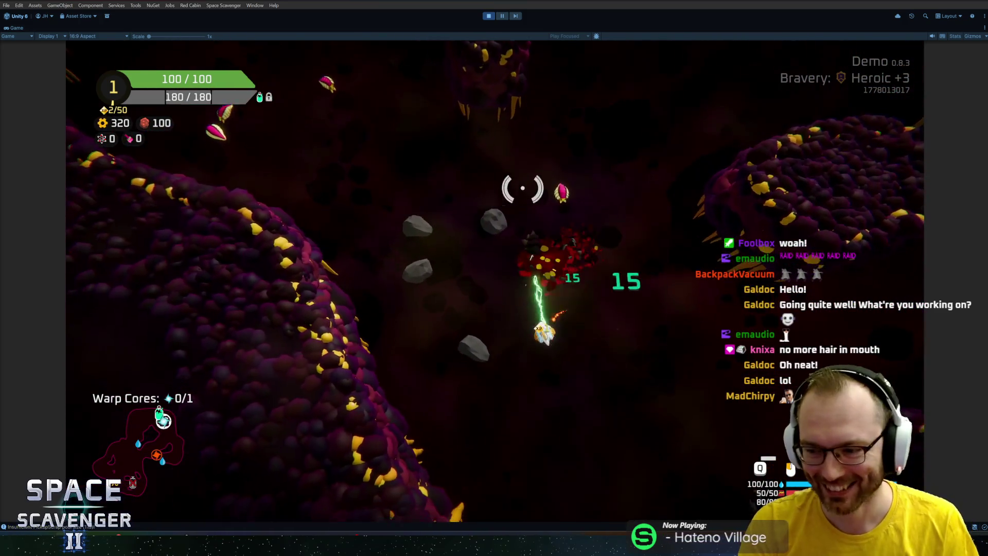
key("w")
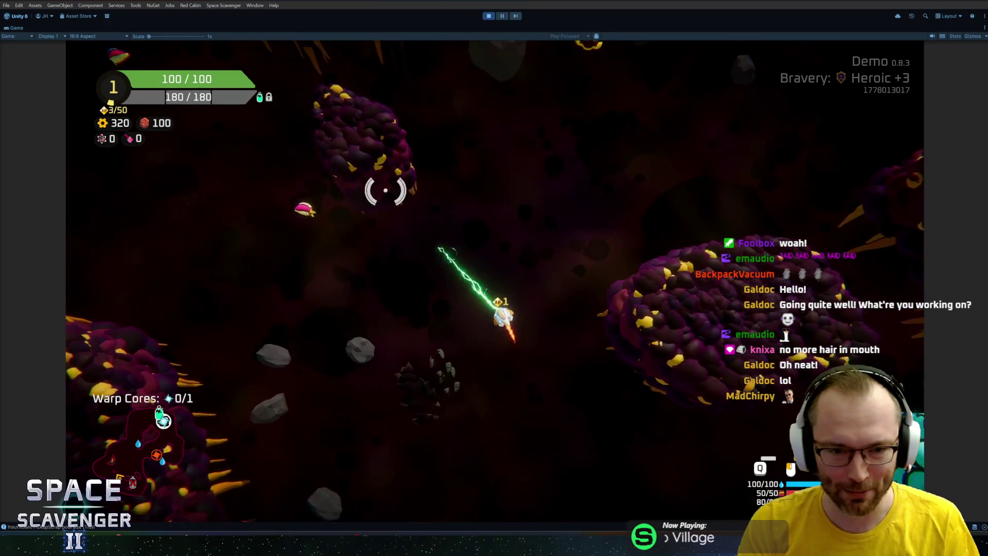
key("w")
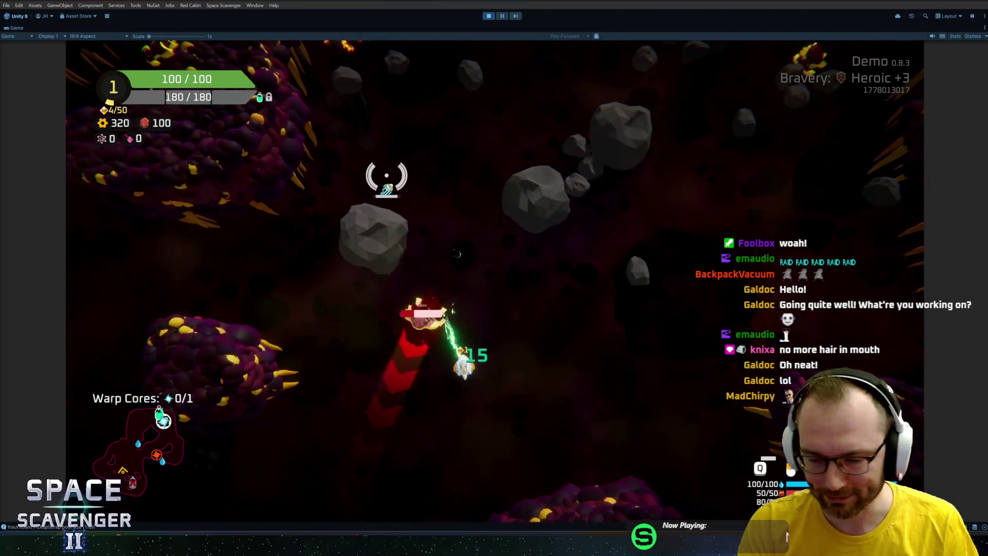
key("w")
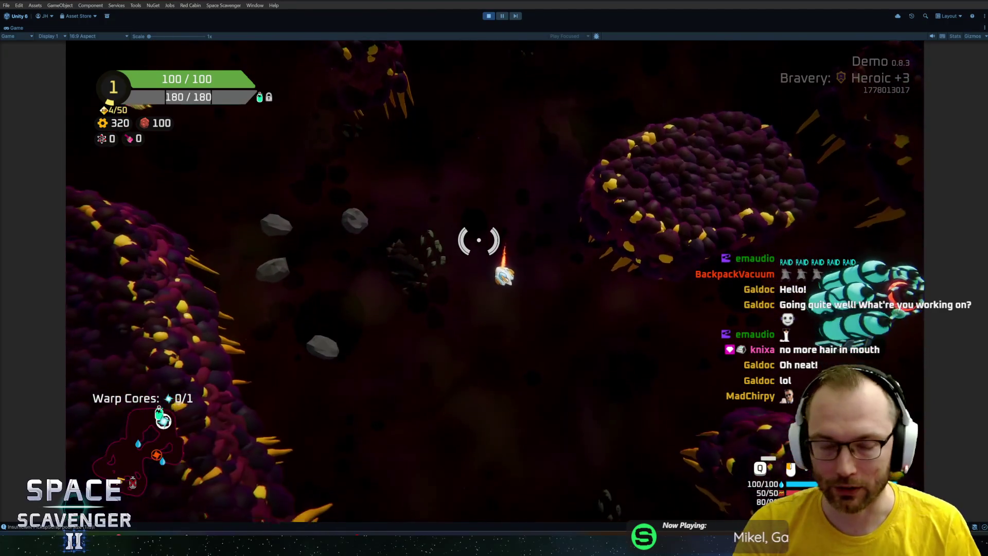
key("w")
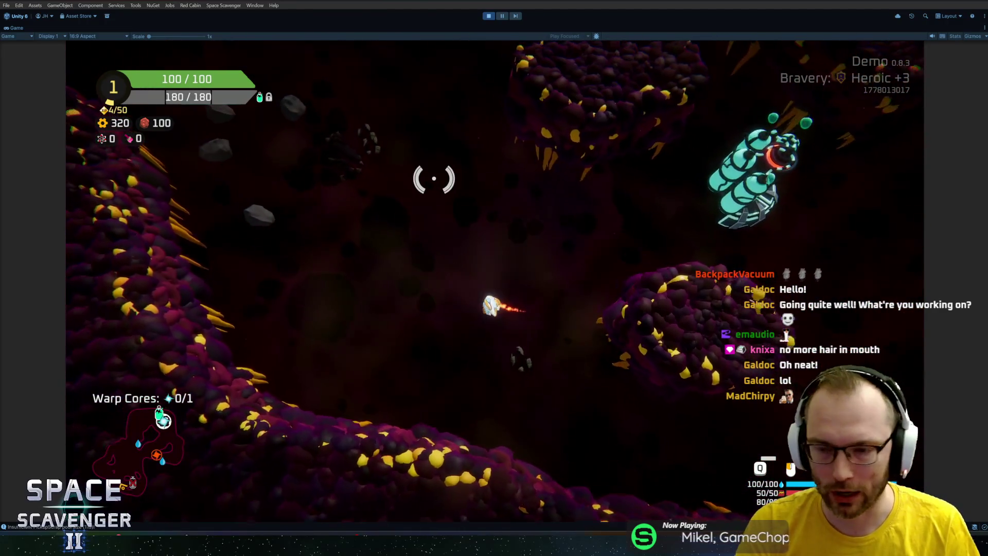
key("w")
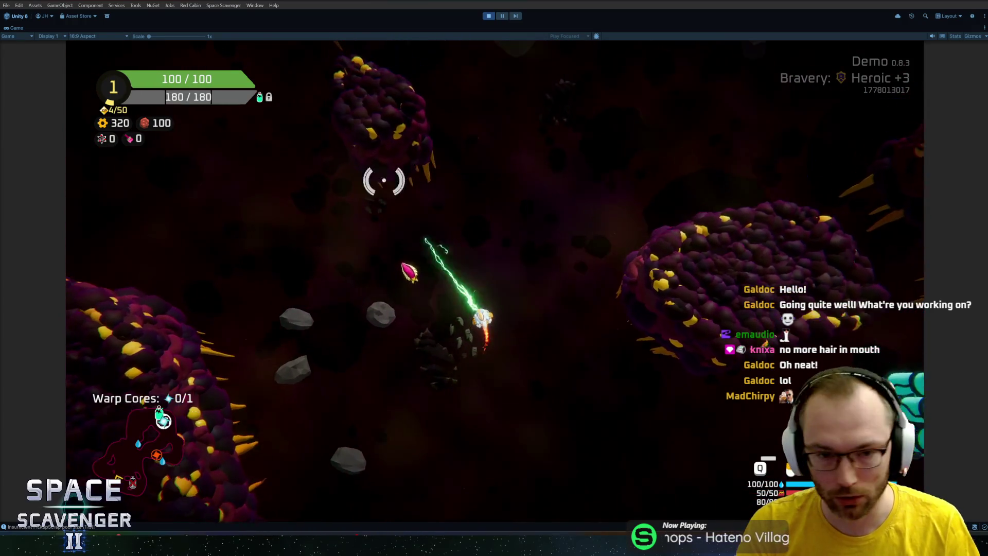
key("w")
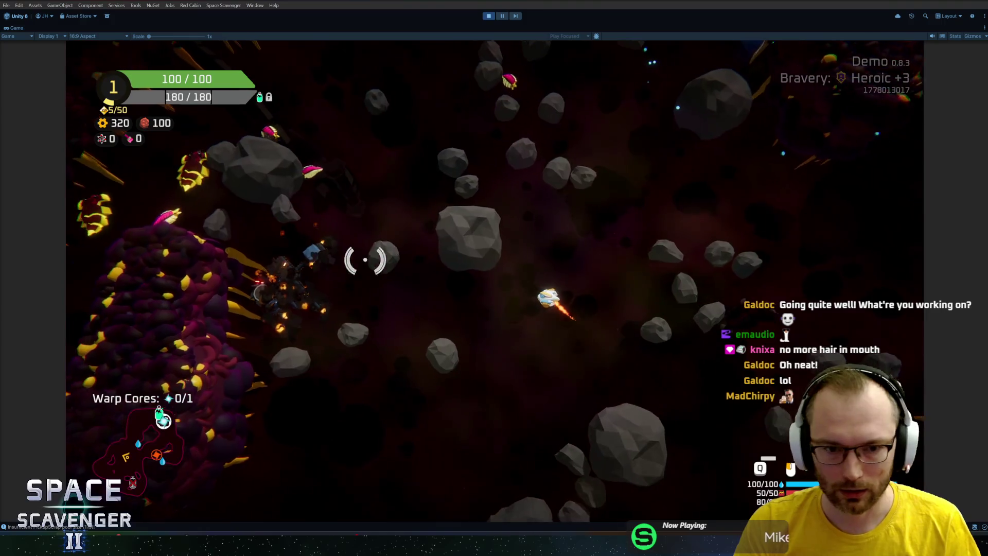
Sweep laser fire across the surrounding enemies until the building grid appears
left_click_drag(378, 245, 345, 303)
left_click_drag(352, 265, 352, 256)
mouse_move(466, 202)
left_mouse_down()
mouse_move(481, 137)
mouse_move(608, 167)
left_mouse_up()
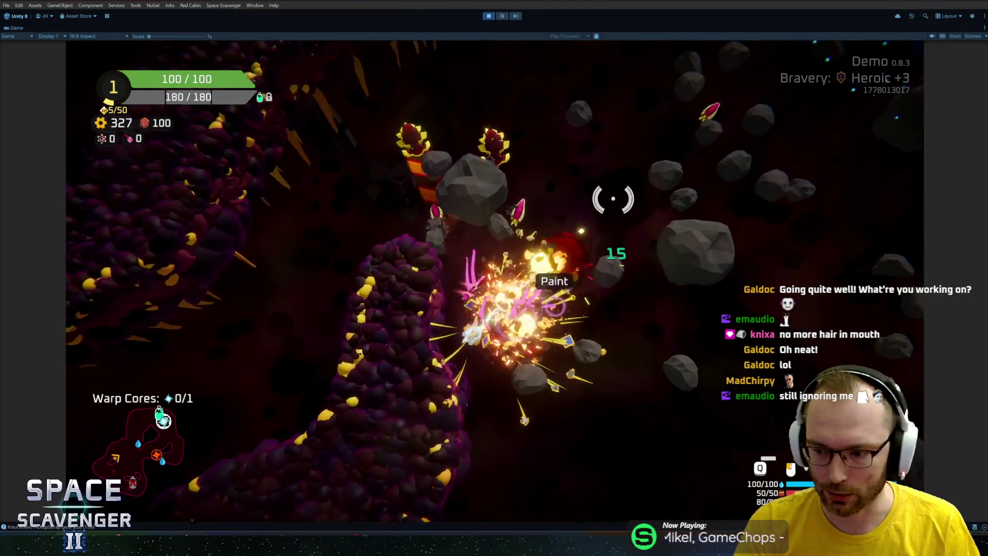
mouse_move(586, 235)
left_mouse_down()
mouse_move(379, 165)
mouse_move(353, 236)
mouse_move(490, 408)
mouse_move(633, 414)
mouse_move(580, 428)
left_mouse_up()
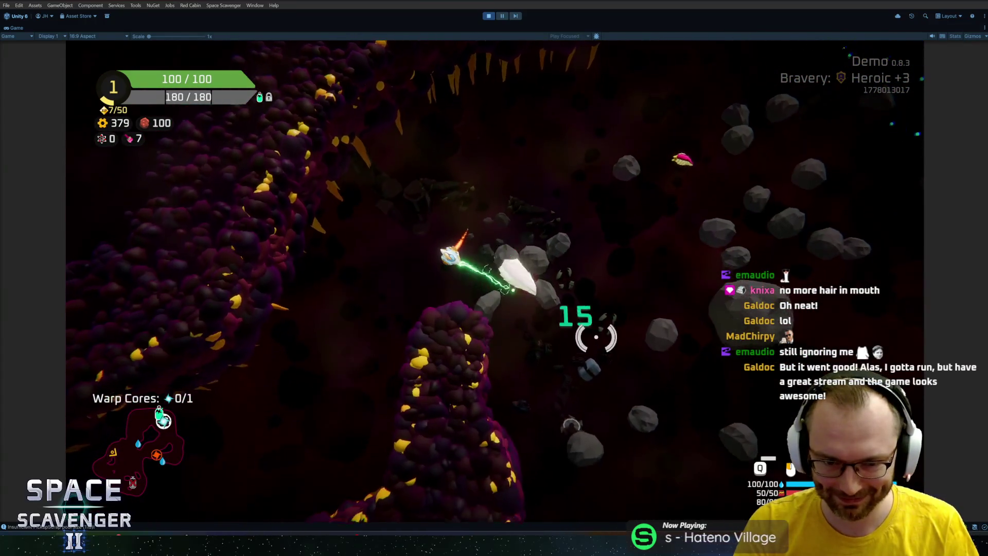
left_click_drag(526, 386, 664, 264)
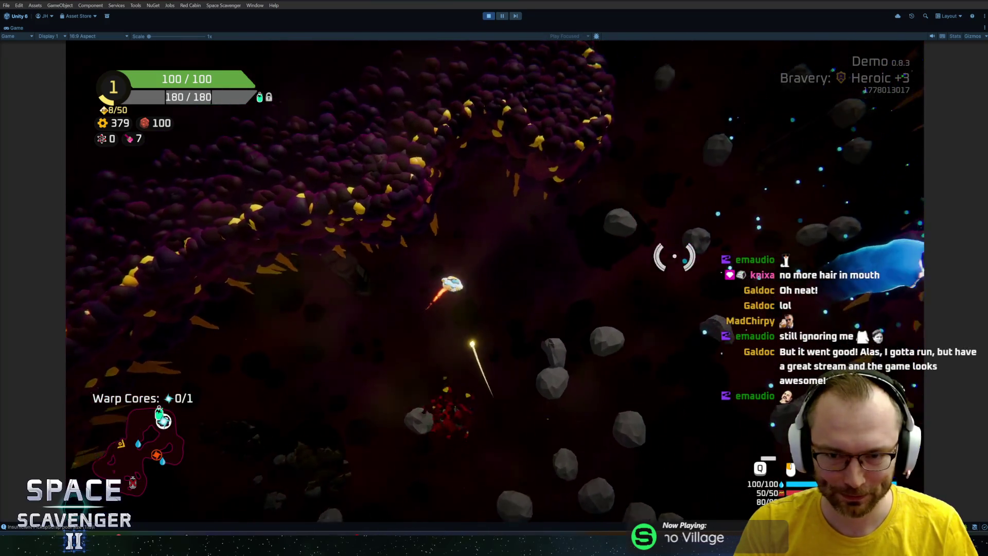
mouse_move(615, 197)
left_mouse_down()
mouse_move(633, 214)
mouse_move(518, 375)
mouse_move(584, 223)
mouse_move(464, 180)
mouse_move(419, 236)
mouse_move(549, 194)
mouse_move(593, 199)
mouse_move(631, 277)
mouse_move(658, 276)
left_mouse_up()
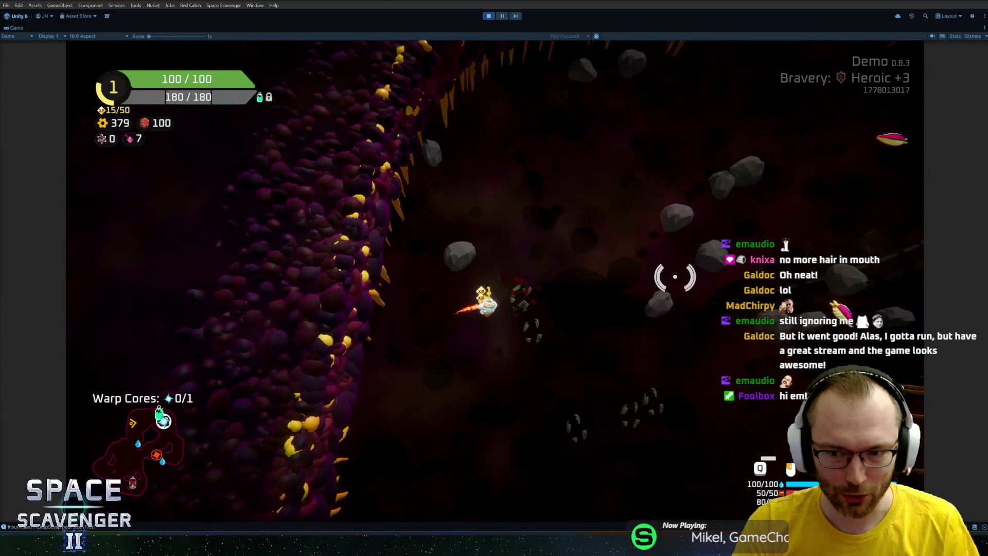
mouse_move(559, 328)
left_mouse_down()
mouse_move(474, 423)
mouse_move(551, 419)
mouse_move(427, 360)
mouse_move(413, 330)
mouse_move(447, 346)
mouse_move(470, 183)
mouse_move(580, 106)
mouse_move(572, 198)
mouse_move(521, 258)
mouse_move(562, 205)
left_mouse_up()
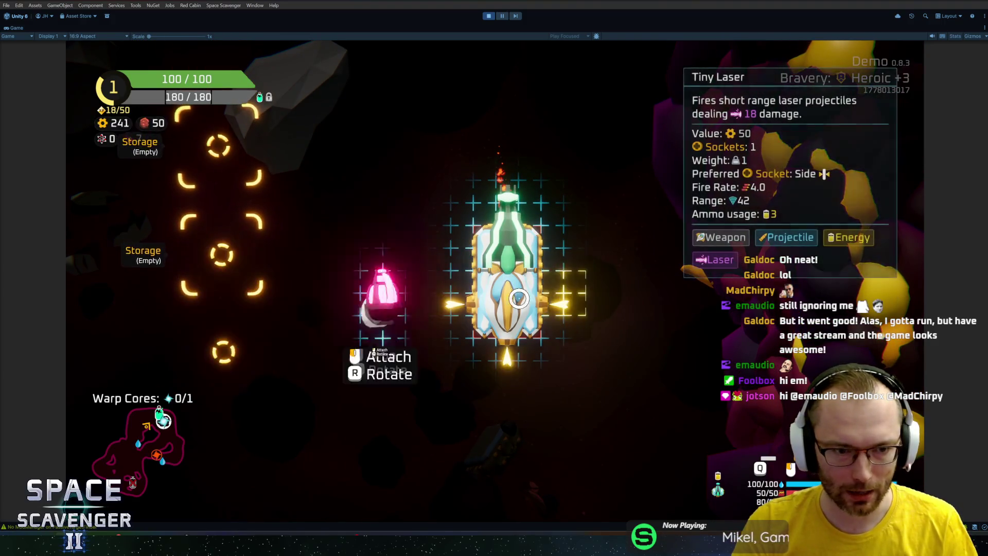
Resume flying, take the Oxygen Station's storage module reward, and shoot nearby enemies
key("Tab")
mouse_move(533, 194)
left_mouse_down()
mouse_move(569, 146)
mouse_move(578, 229)
mouse_move(677, 221)
left_mouse_up()
key("e")
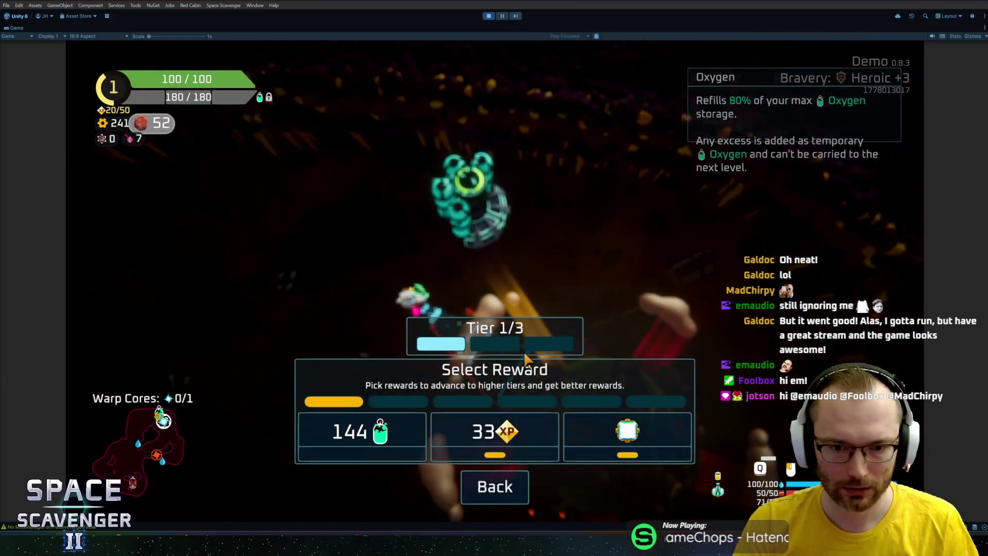
left_click(608, 440)
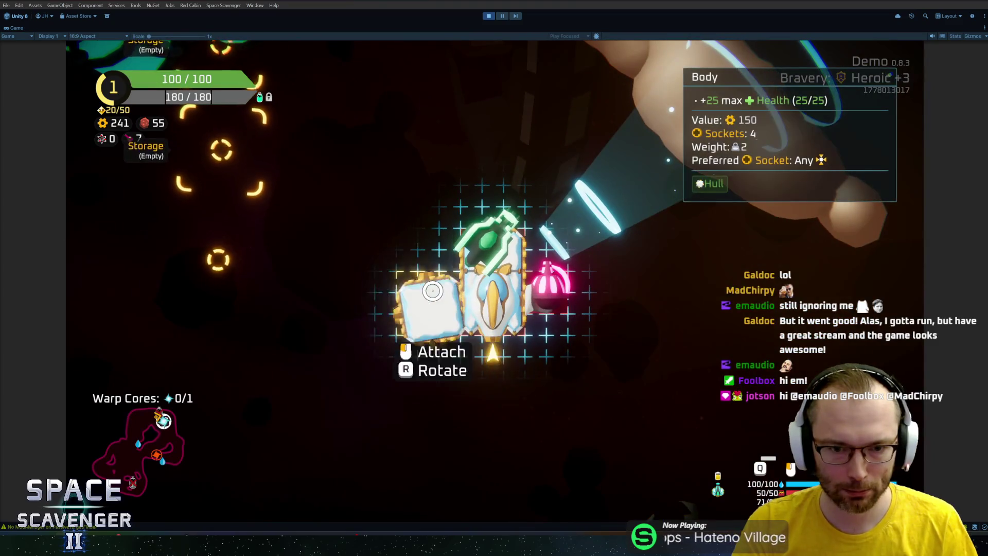
mouse_move(558, 193)
left_mouse_down()
mouse_move(646, 236)
mouse_move(592, 304)
mouse_move(300, 347)
mouse_move(319, 221)
mouse_move(386, 154)
mouse_move(678, 216)
mouse_move(692, 271)
left_mouse_up()
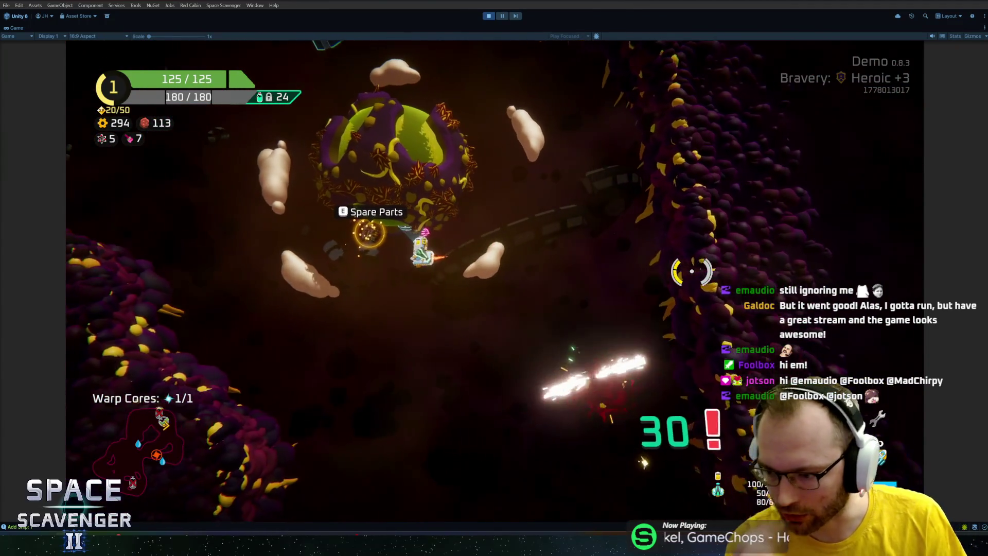
mouse_move(503, 205)
left_mouse_down()
mouse_move(480, 205)
mouse_move(579, 217)
left_mouse_up()
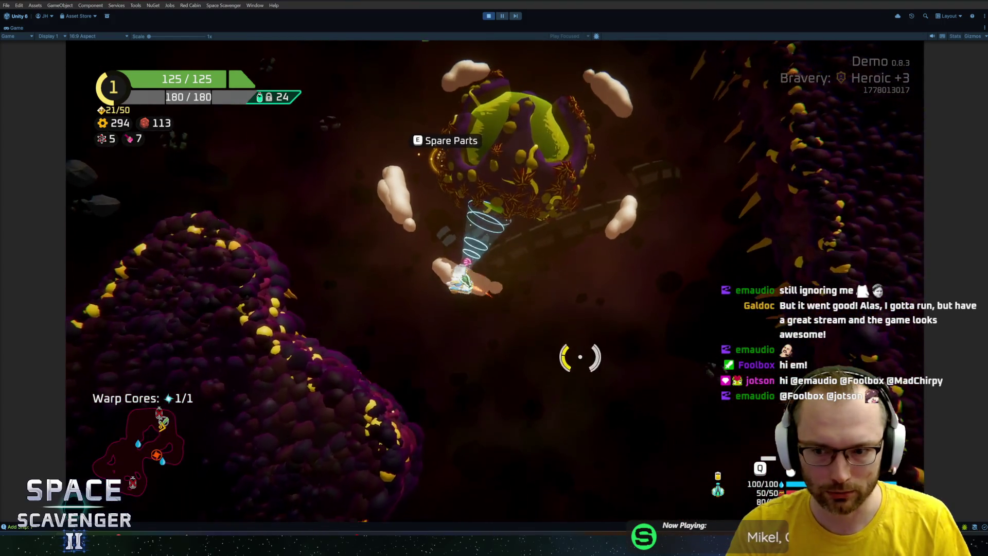
Craft the spare parts into a thruster, attach it to the ship, and fly on
key("e")
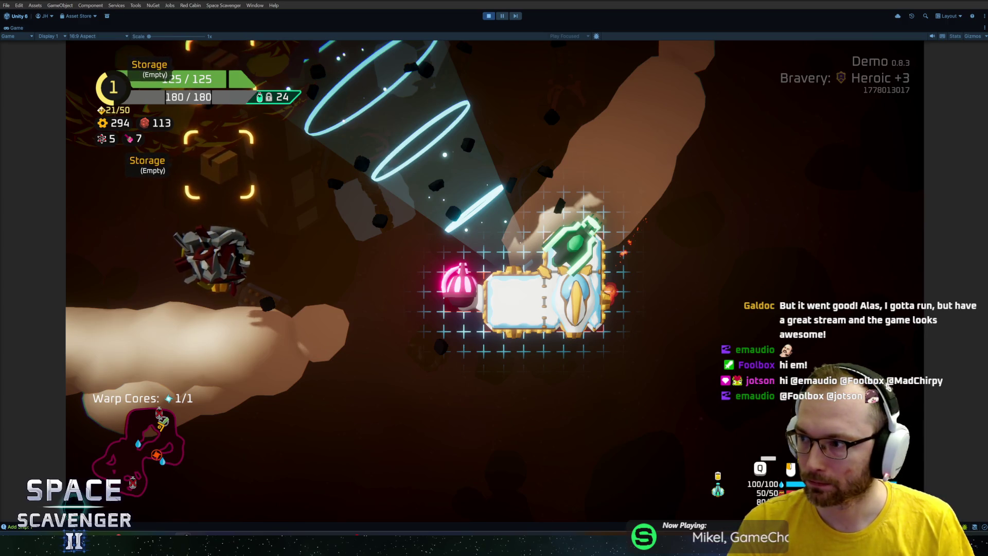
right_click(208, 253)
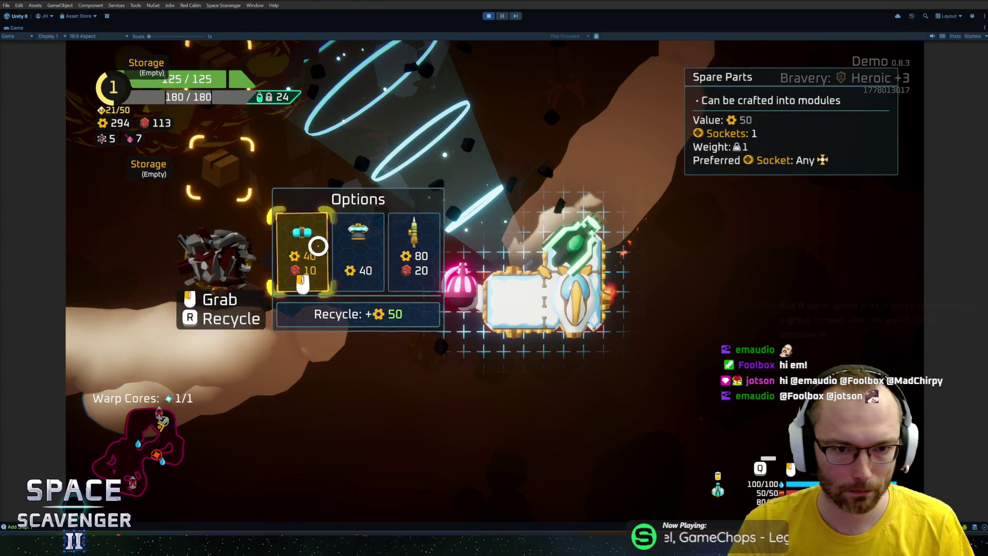
left_click(392, 254)
left_click(363, 252)
key("Tab")
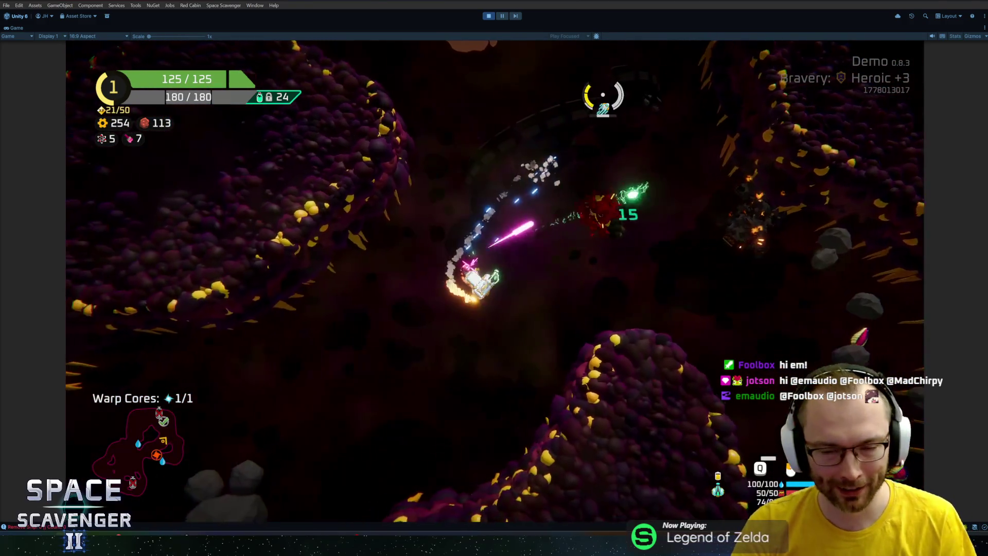
Fight through the cave and asteroid field and steer the ship into the warp portal
left_click(617, 298)
mouse_move(617, 299)
left_mouse_down()
mouse_move(560, 397)
mouse_move(425, 470)
mouse_move(539, 351)
mouse_move(322, 313)
mouse_move(289, 398)
mouse_move(296, 395)
mouse_move(212, 282)
mouse_move(282, 326)
mouse_move(341, 274)
mouse_move(423, 252)
mouse_move(485, 257)
mouse_move(399, 221)
mouse_move(434, 187)
mouse_move(493, 415)
mouse_move(458, 474)
mouse_move(394, 441)
left_mouse_up()
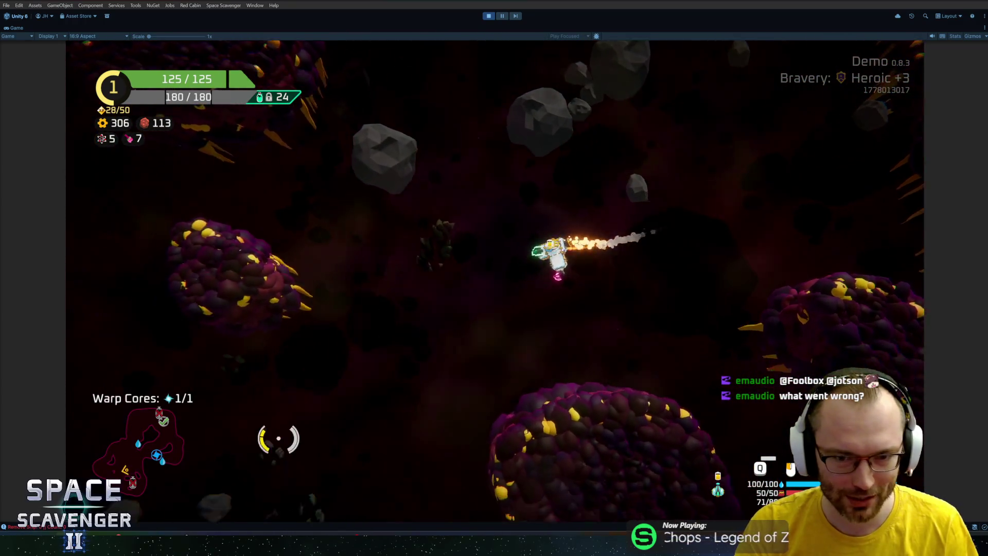
left_click_drag(393, 259, 419, 215)
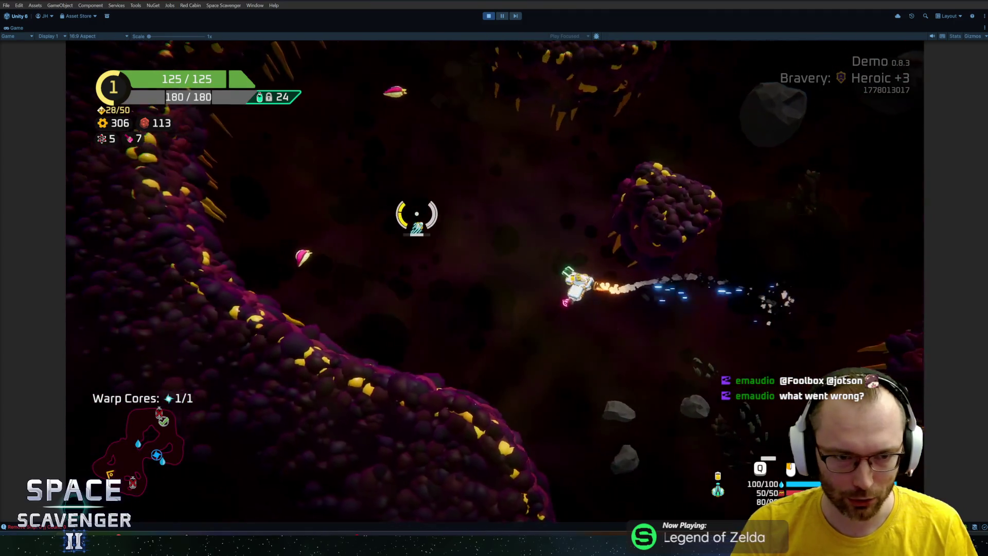
mouse_move(349, 260)
left_mouse_down()
mouse_move(507, 216)
mouse_move(419, 166)
mouse_move(381, 190)
left_mouse_up()
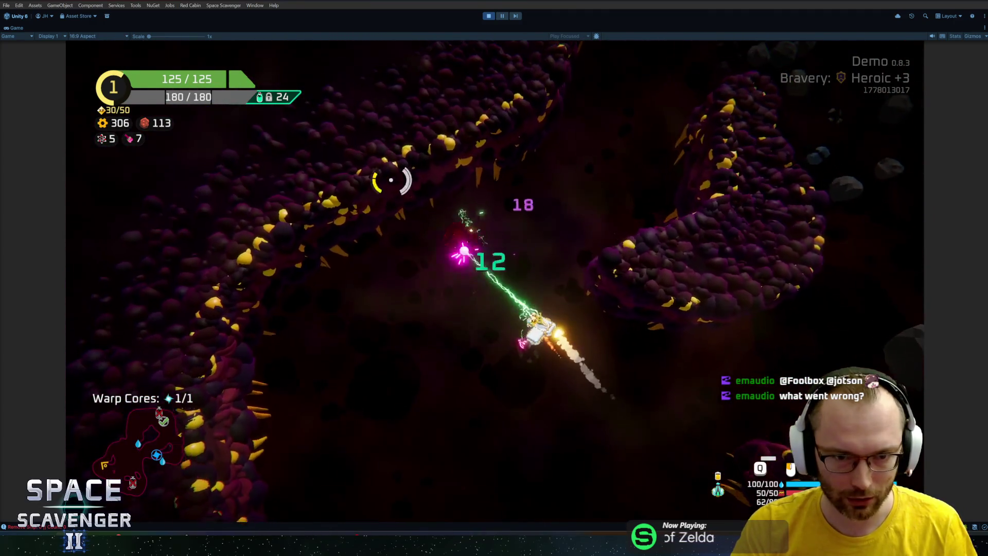
left_click_drag(576, 120, 542, 165)
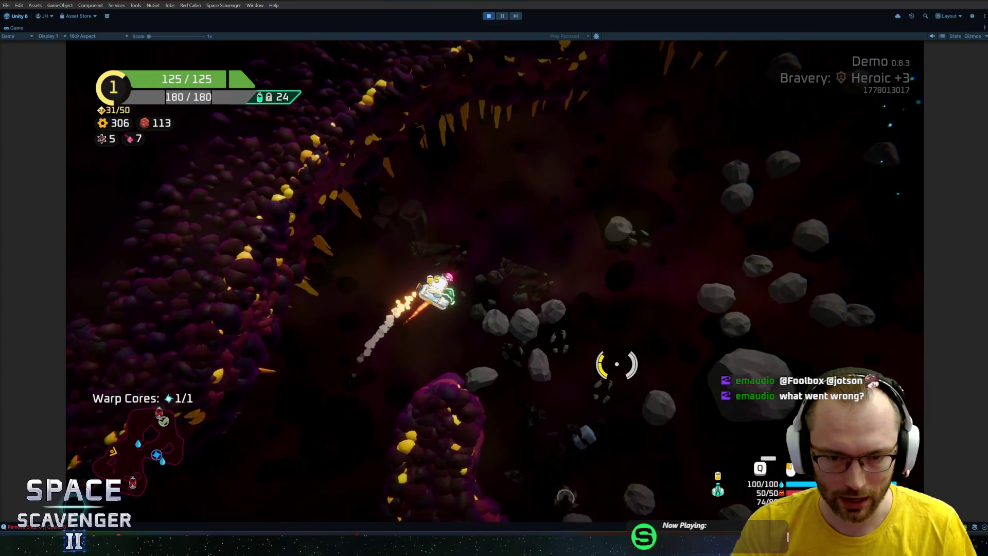
left_click_drag(617, 363, 594, 364)
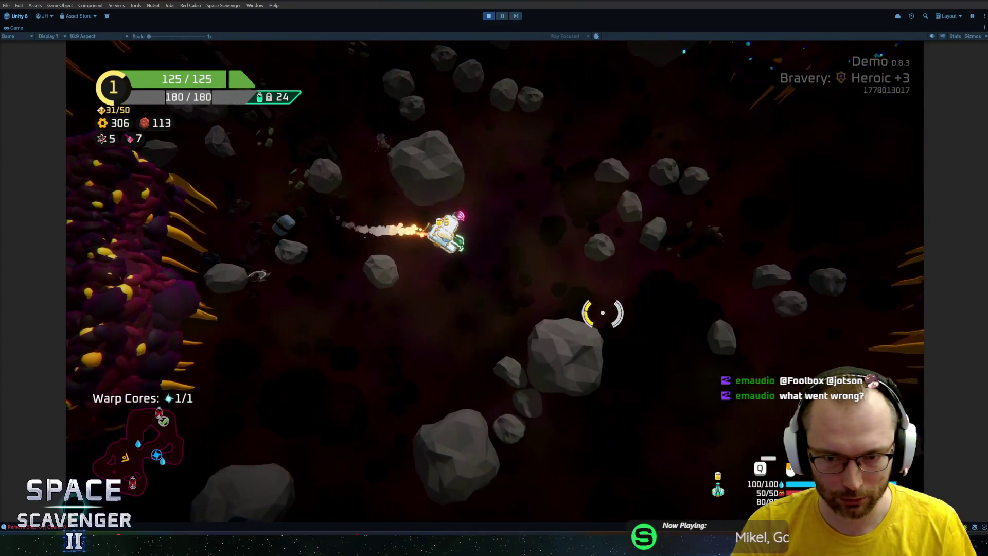
left_click(636, 141)
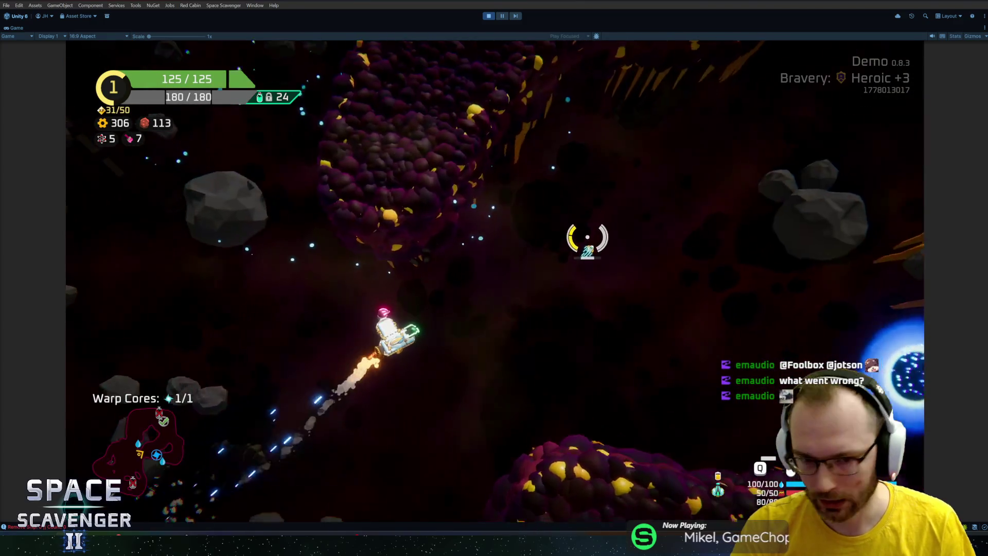
key("d")
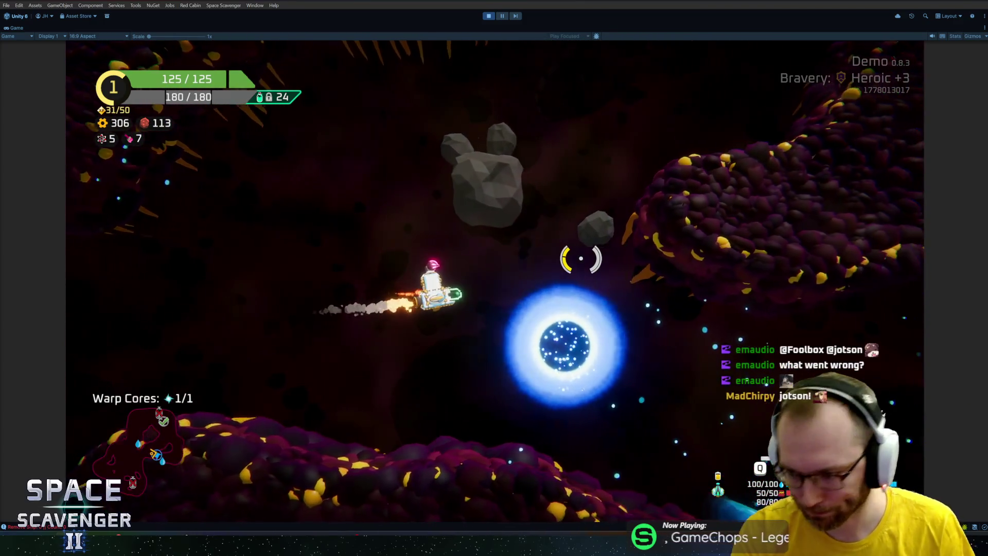
key("d")
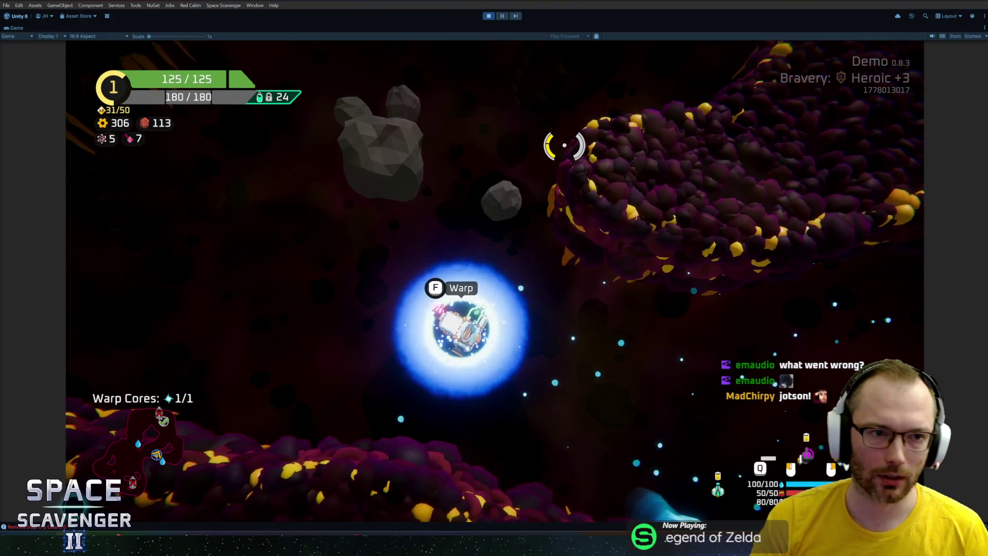
Warp out and pick the bag-shaped Drop point node on the sector map
key("f")
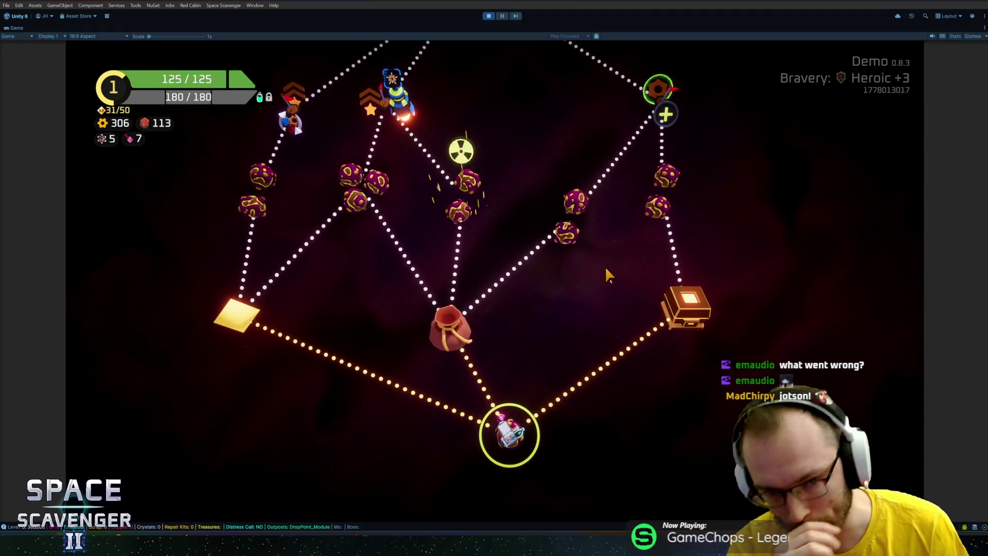
mouse_move(415, 327)
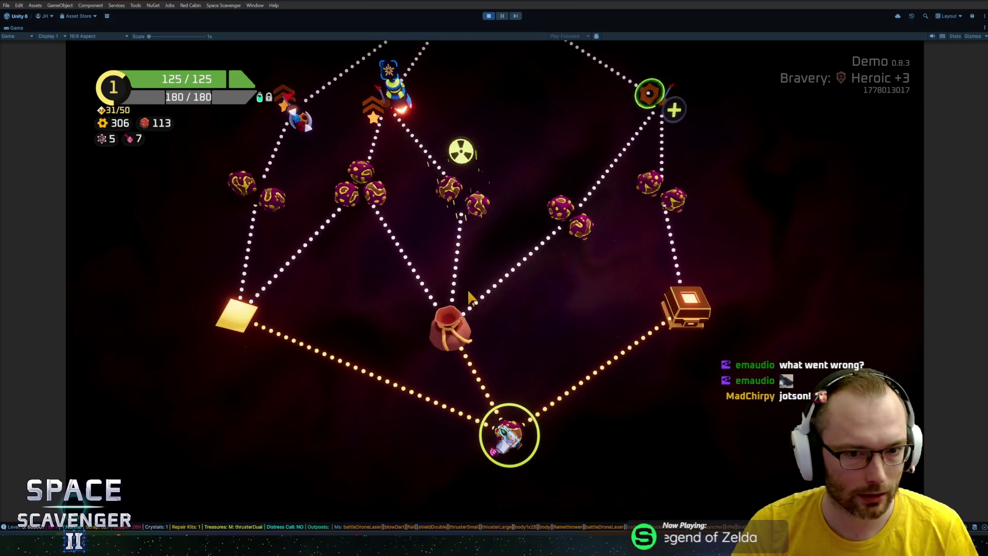
left_click(469, 341)
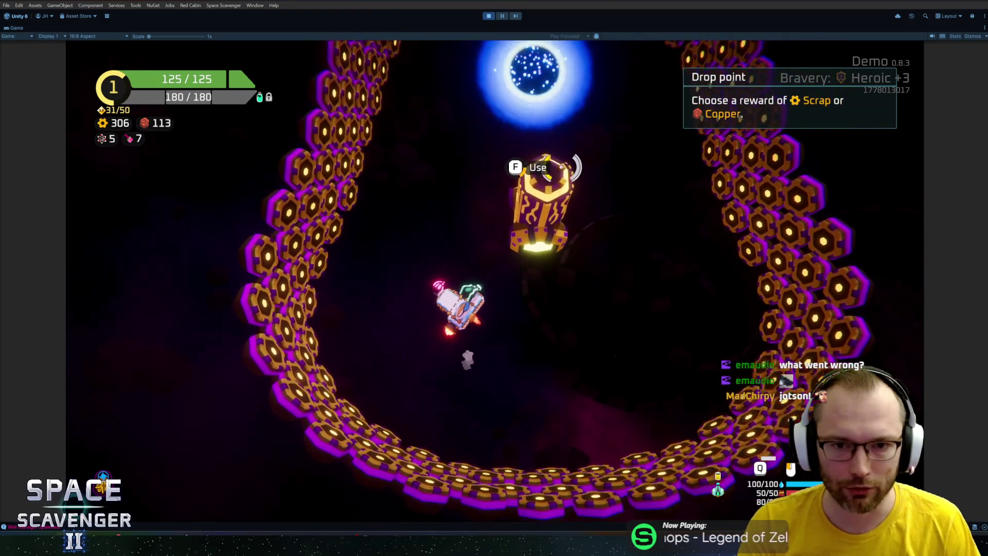
Take the 255 scrap drop-point reward, collect the pickups, and warp out through the portal
key("f")
left_click(453, 410)
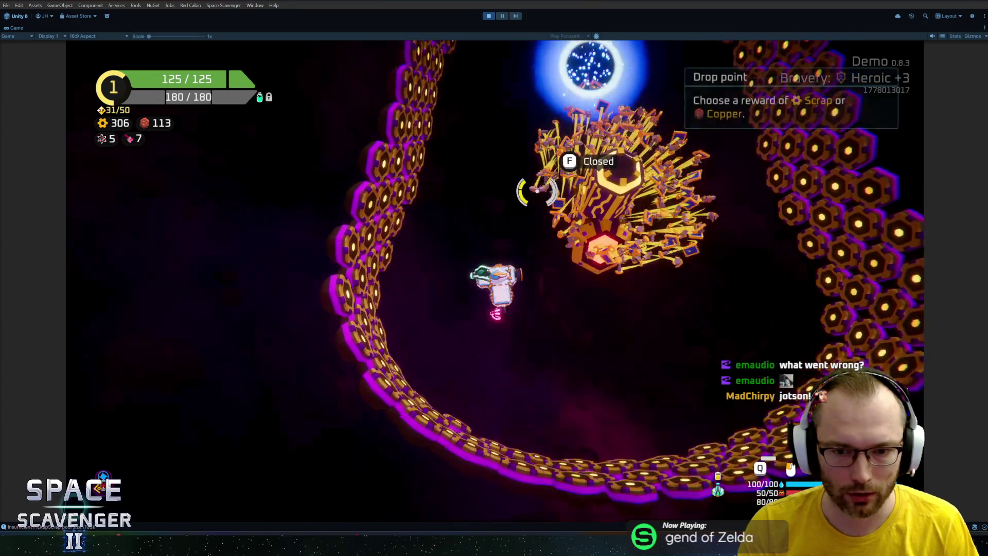
key("d")
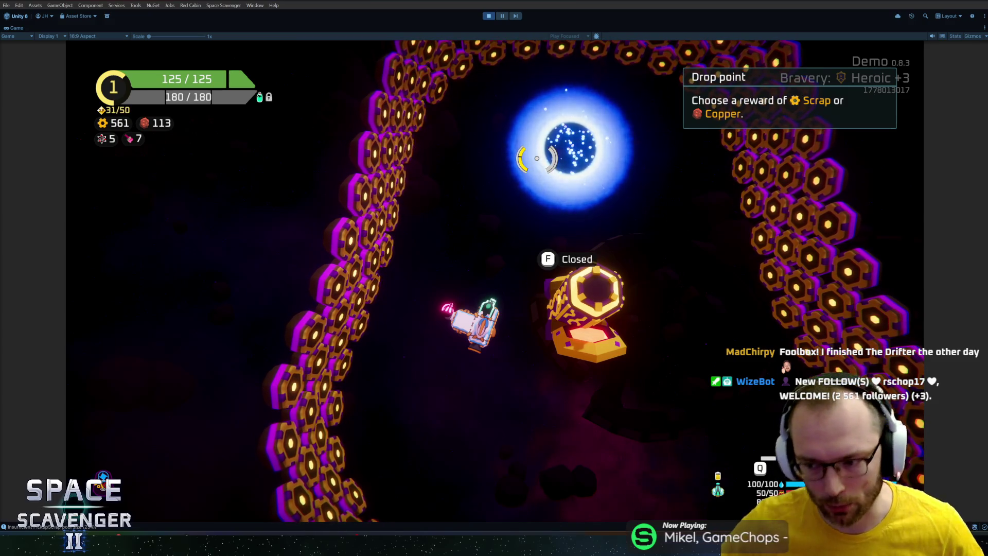
key("w")
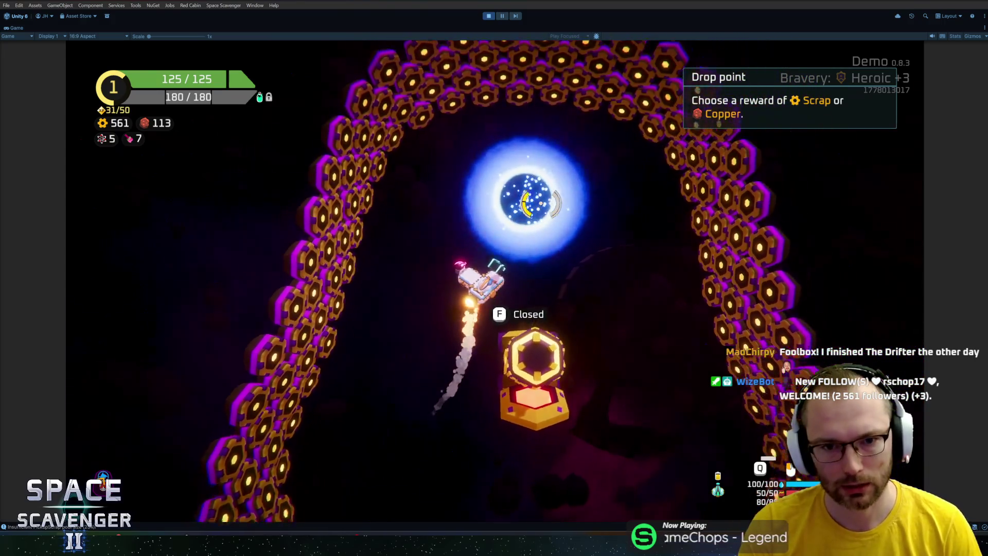
key("f")
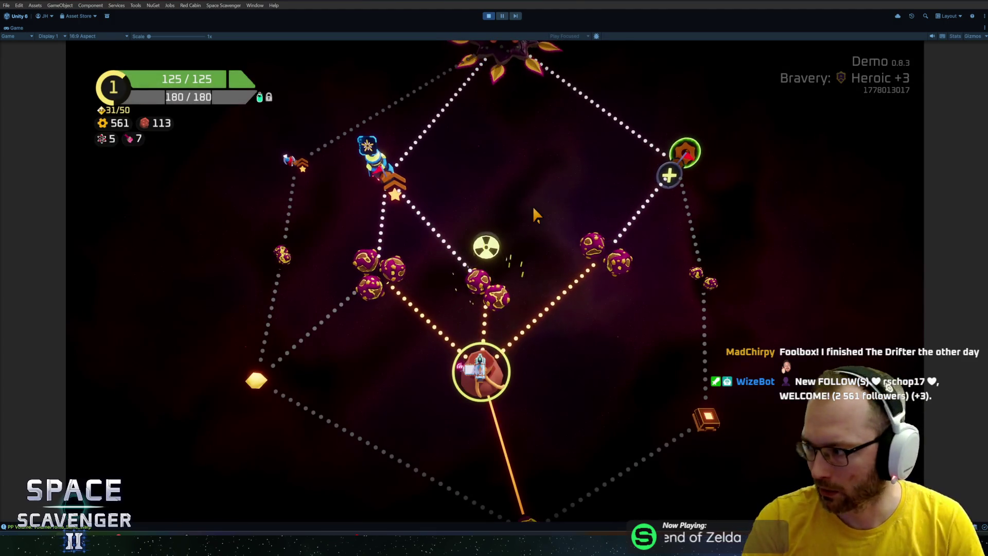
Show the left planet node's Exploration card on the sector map
mouse_move(484, 290)
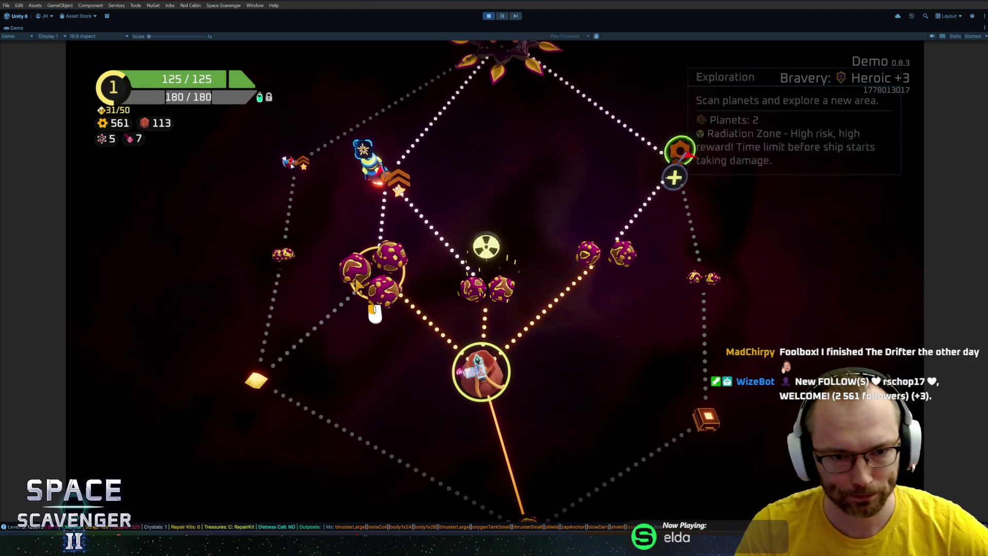
mouse_move(356, 284)
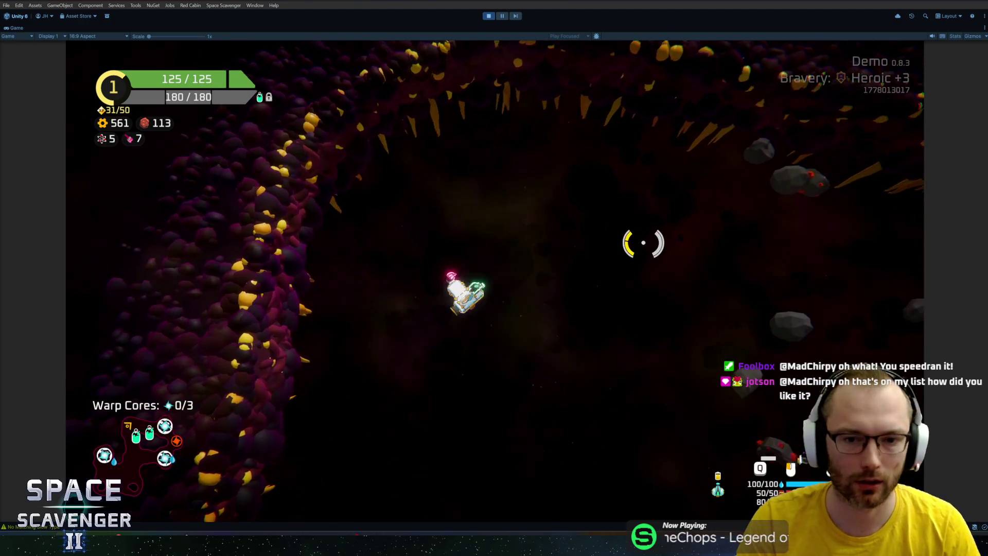
Claim the Oxygen Station's XP reward, take the Quantum Bearing upgrade, and view ship stats
key("w")
left_click(547, 239)
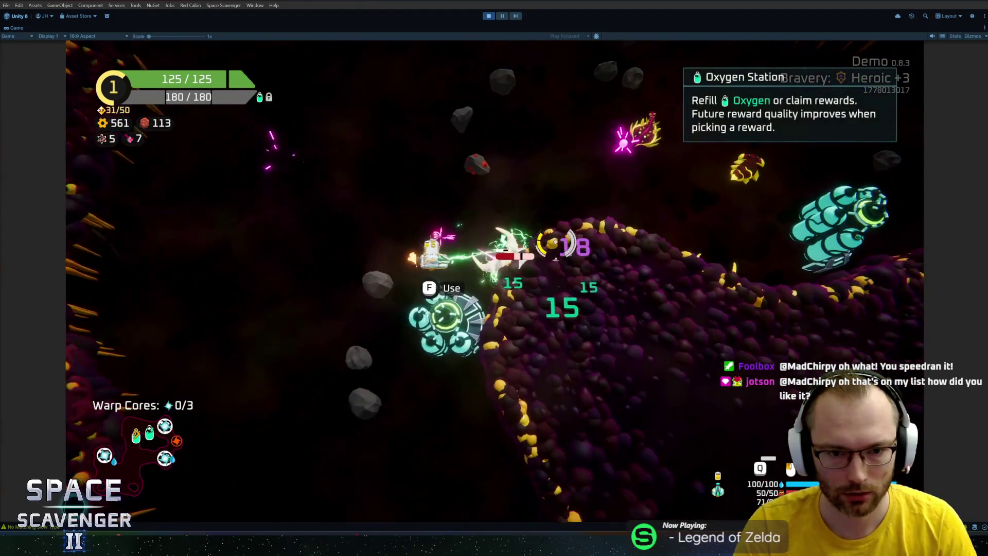
key("e")
key("d")
key("d")
key("e")
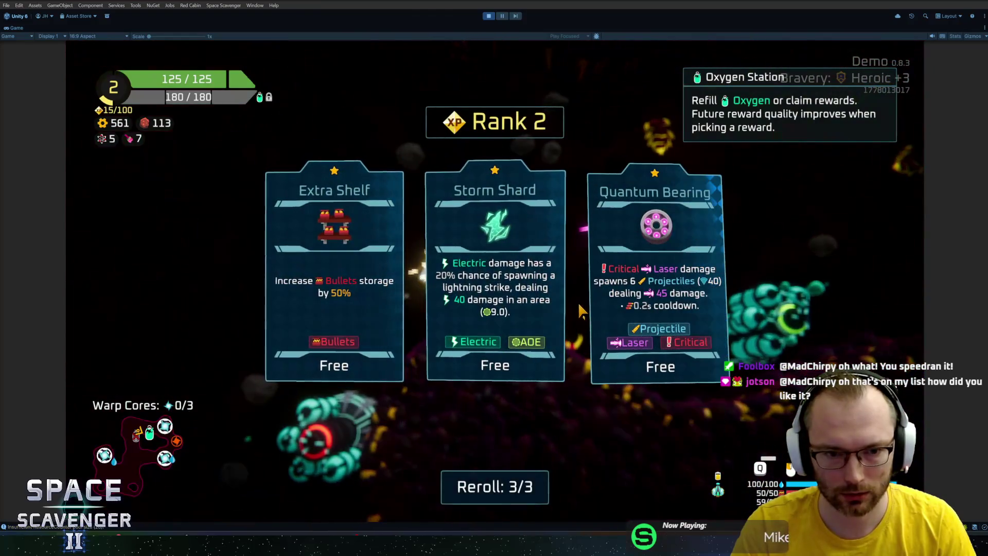
left_click(669, 340)
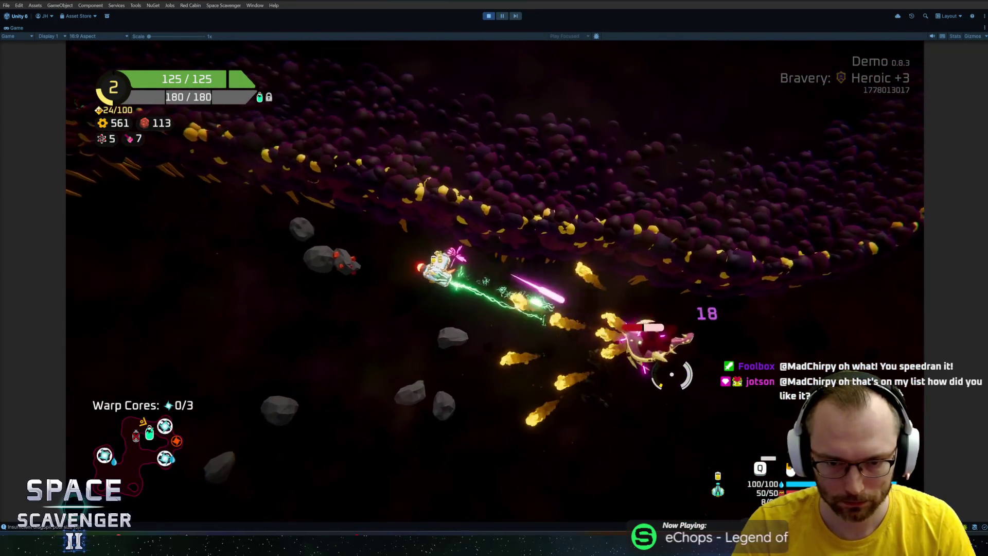
key("Tab")
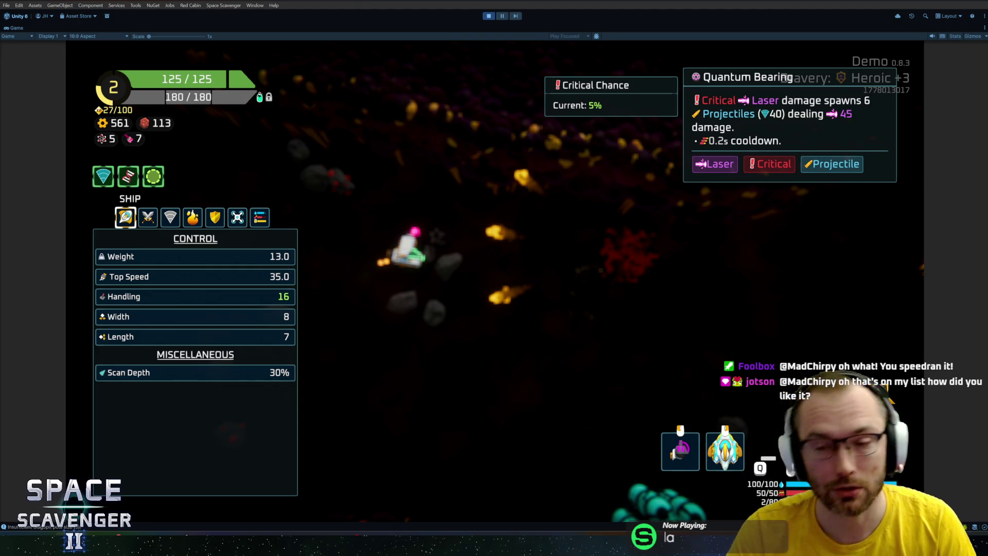
Attach the Large Thruster and return to flight until the Rank 3 cards appear
key("Tab")
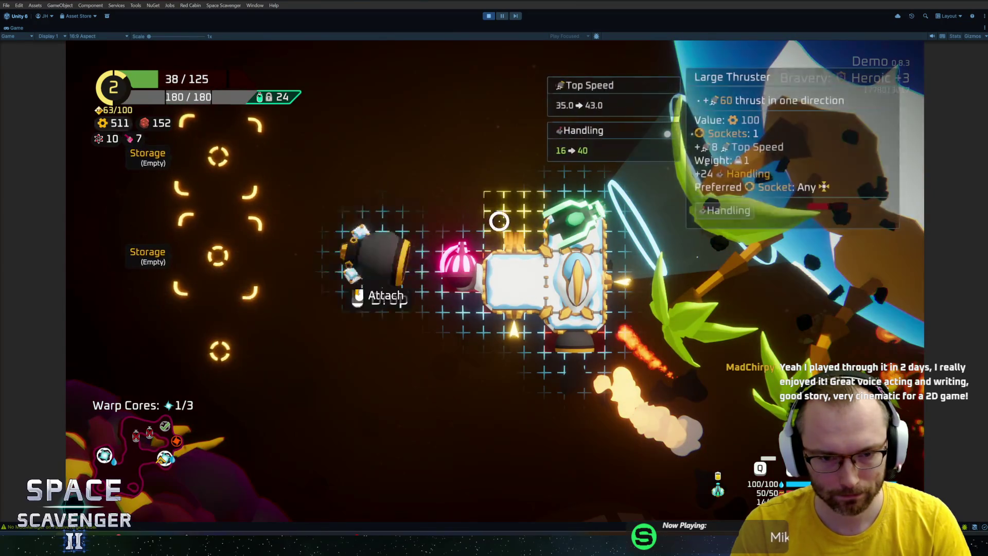
left_click(498, 222)
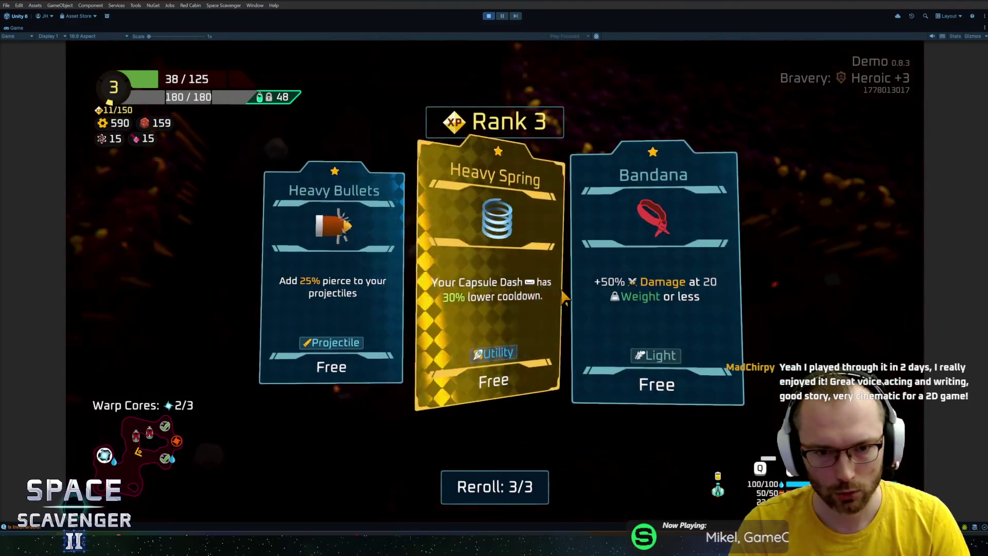
Pick Heavy Bullets, craft spare parts into a Thruster, and fly on against arriving enemies
left_click(346, 289)
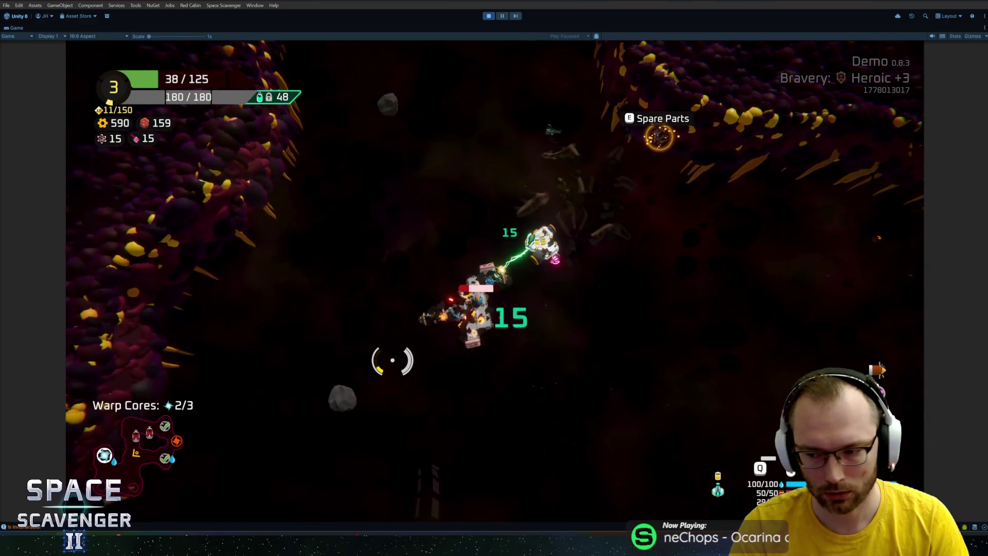
key("Tab")
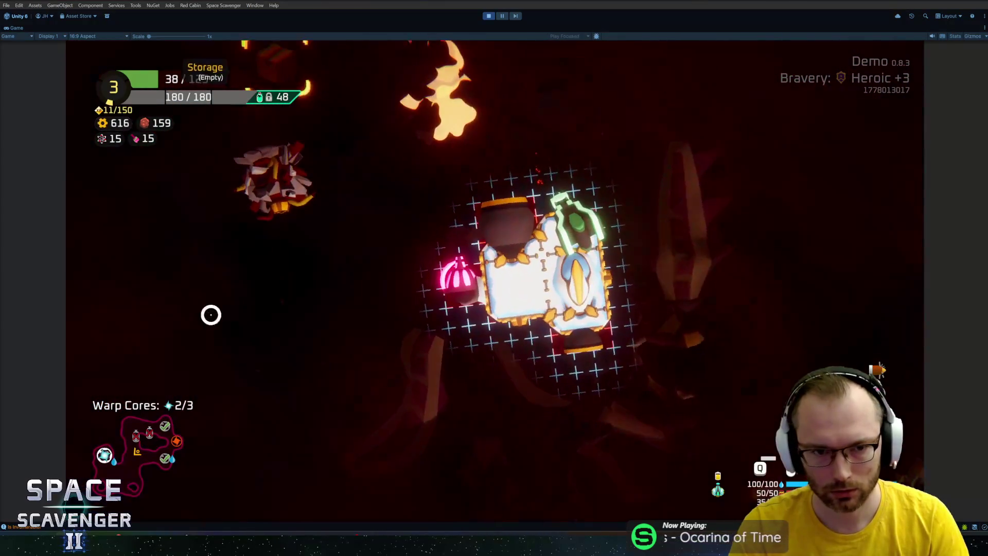
left_click(314, 258)
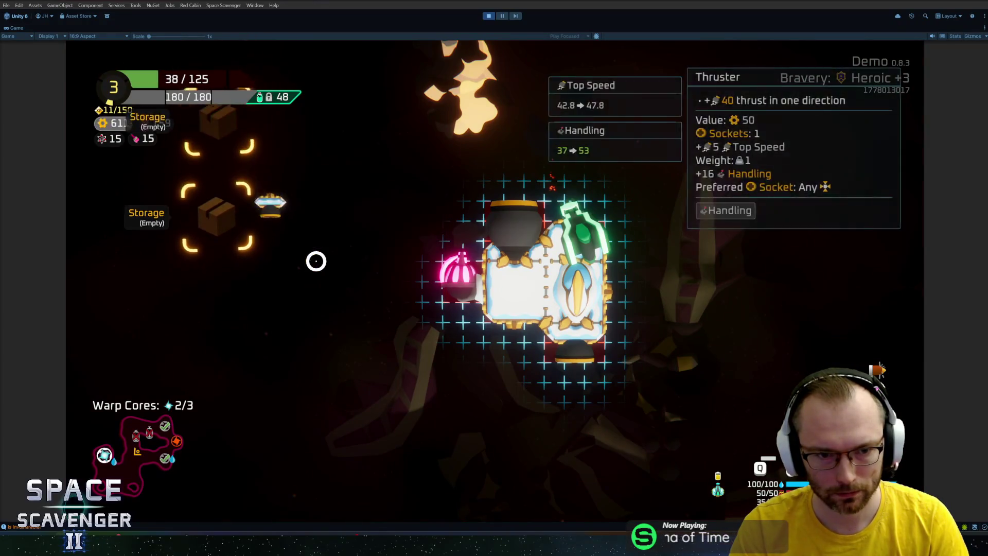
key("Tab")
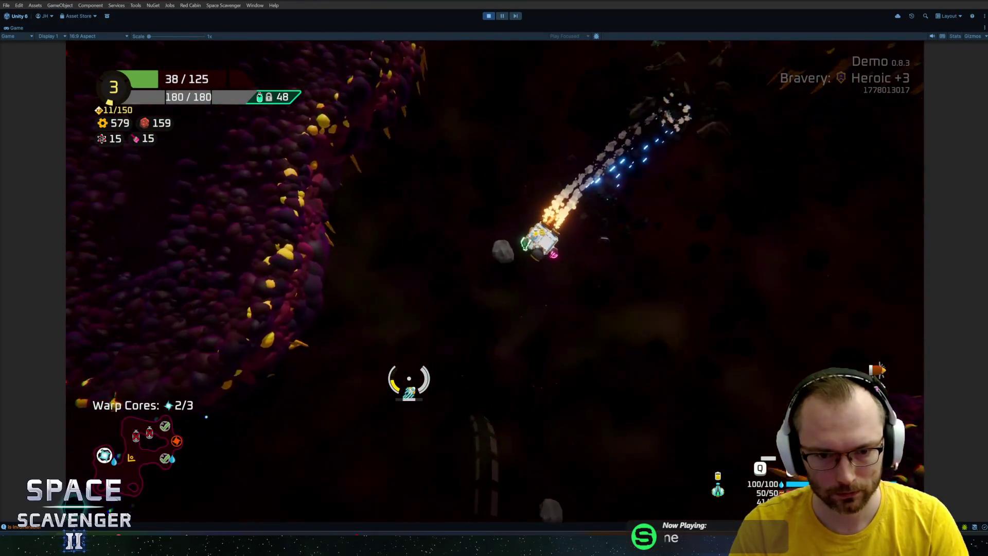
key("w")
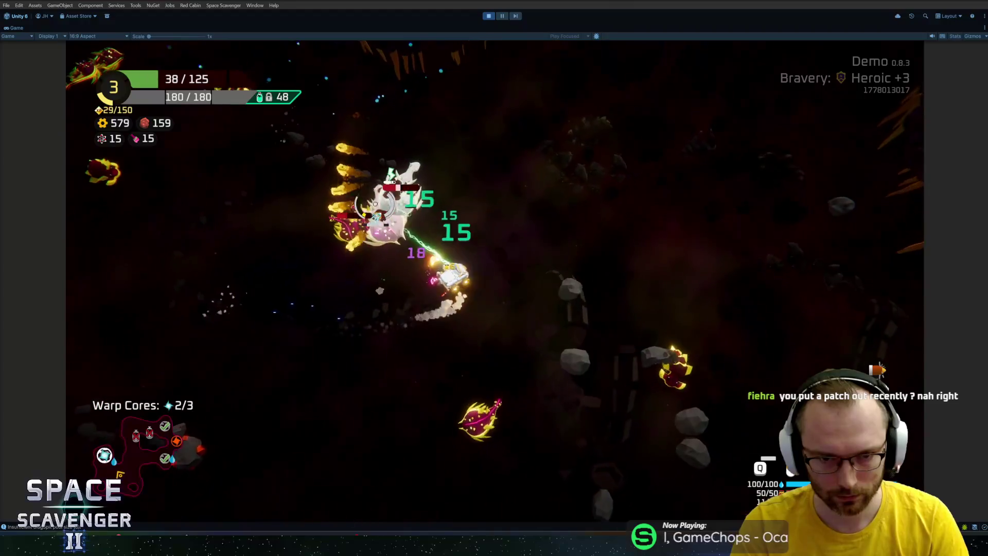
Check the ship's Top Speed 47.8 and Handling 53, fly on, then open the debug console
key("Tab")
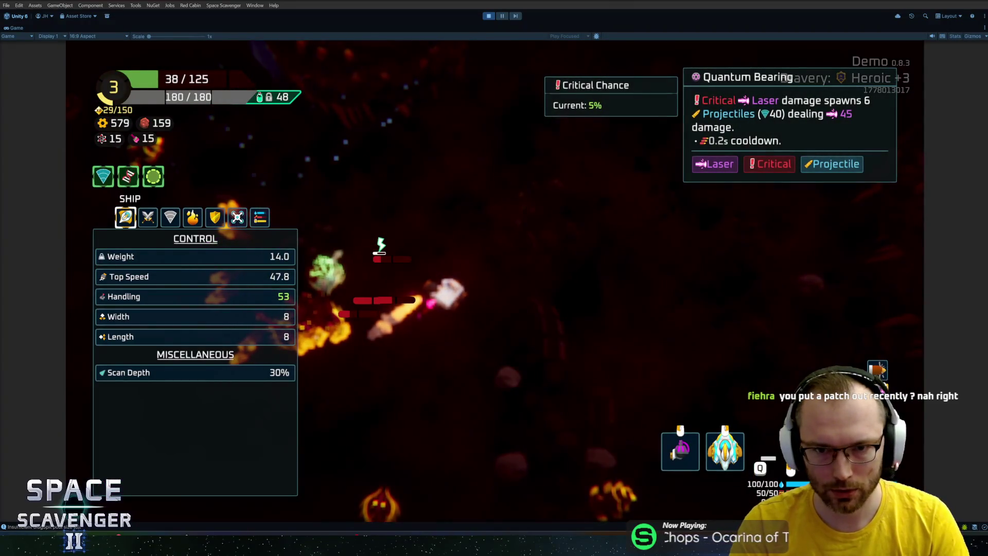
key("Tab")
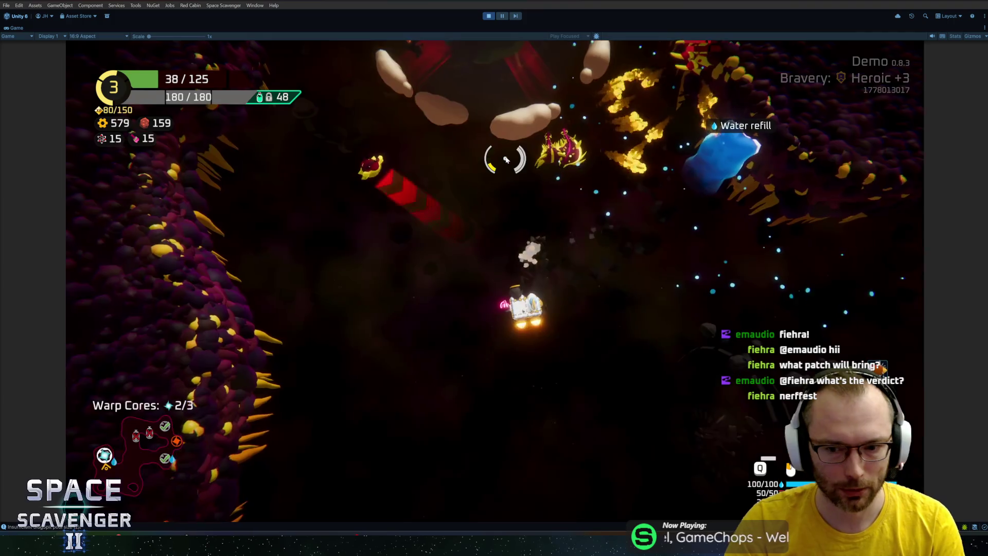
key("grave")
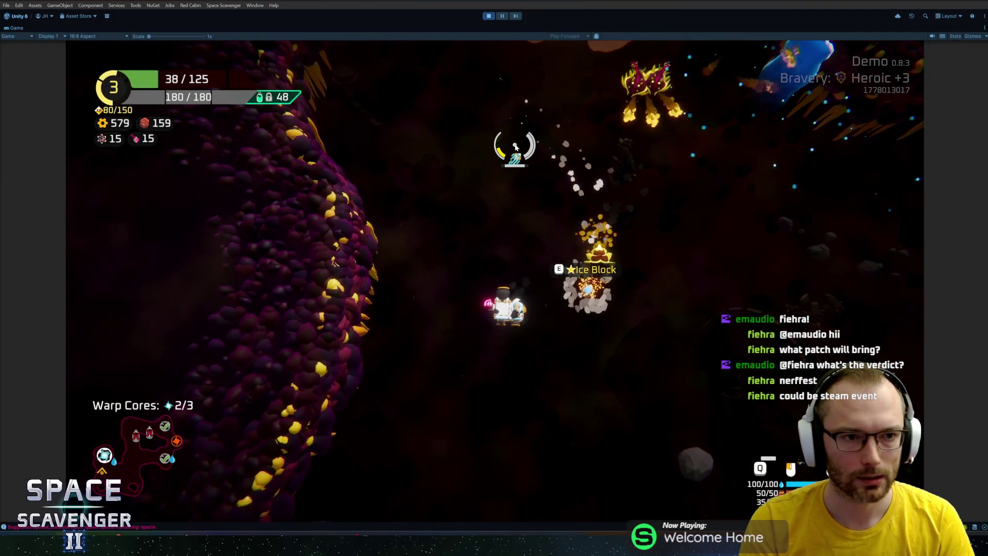
Open and close the ship-building grid, then warp out through the portal with all 3 warp cores
key("Tab")
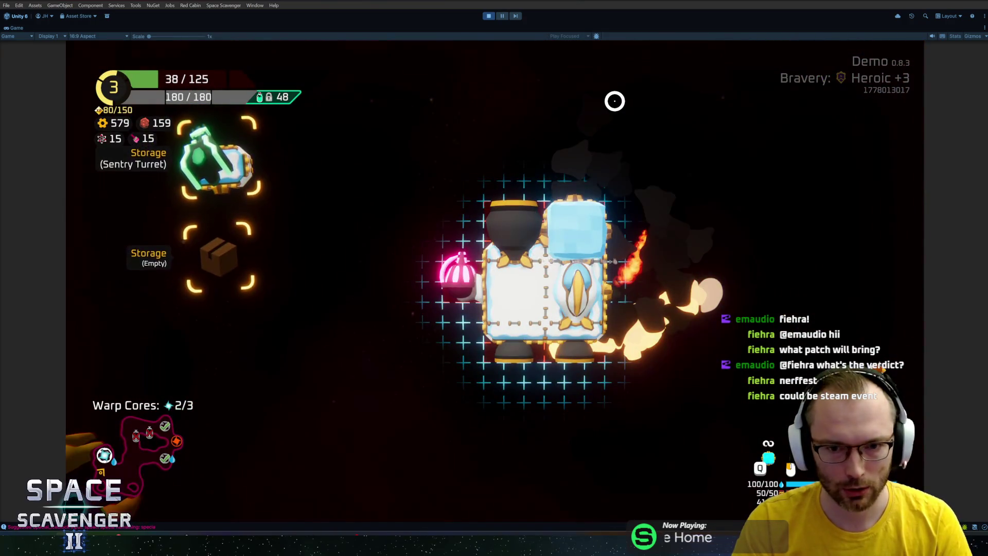
key("Tab")
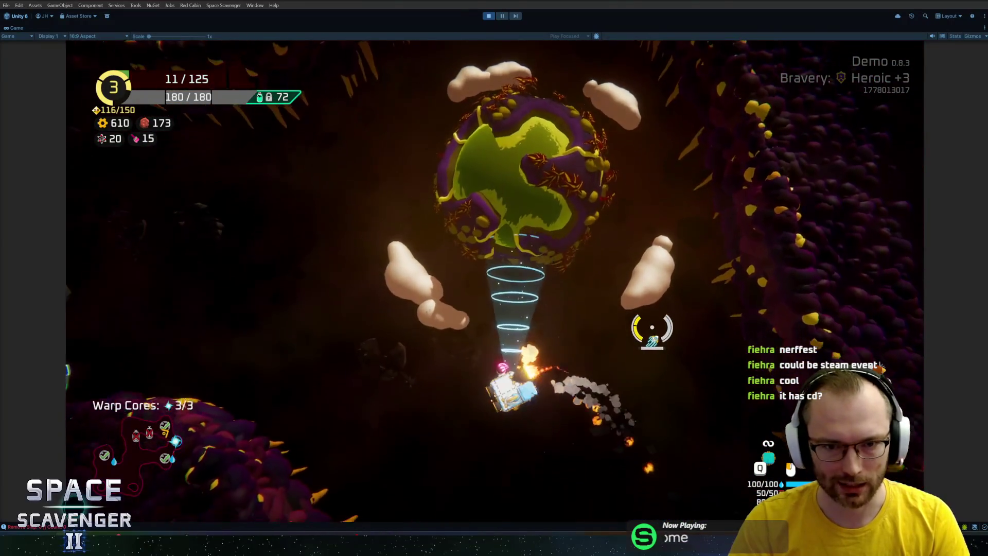
key("f")
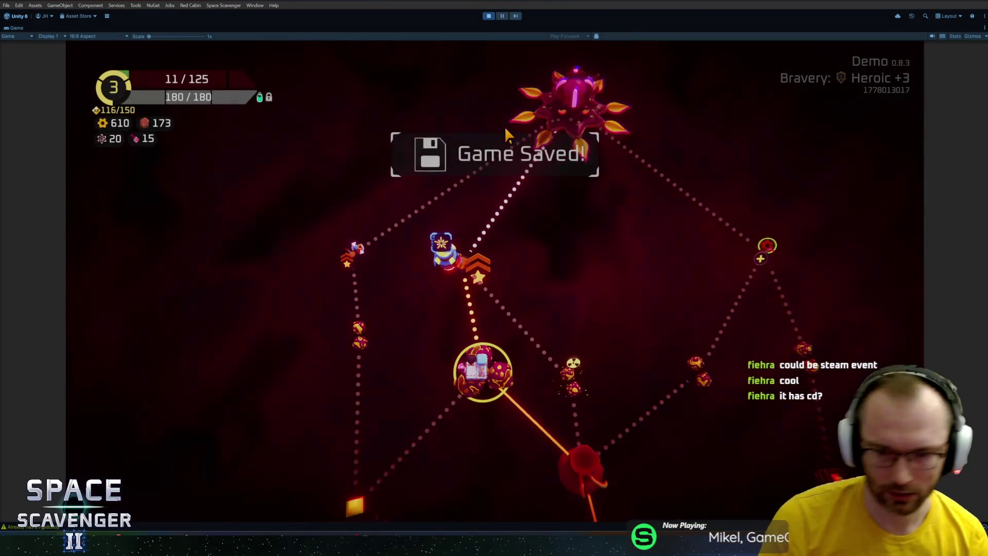
Pick the next node on the sector map to load the next level
left_click(502, 252)
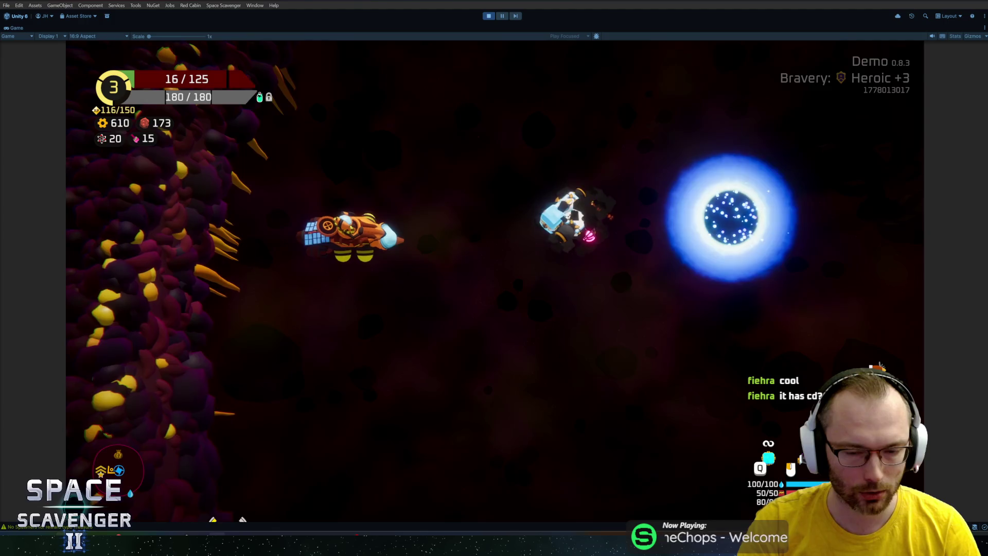
Fly to the Refiner and look at its module upgrades, leaving without buying
key("a")
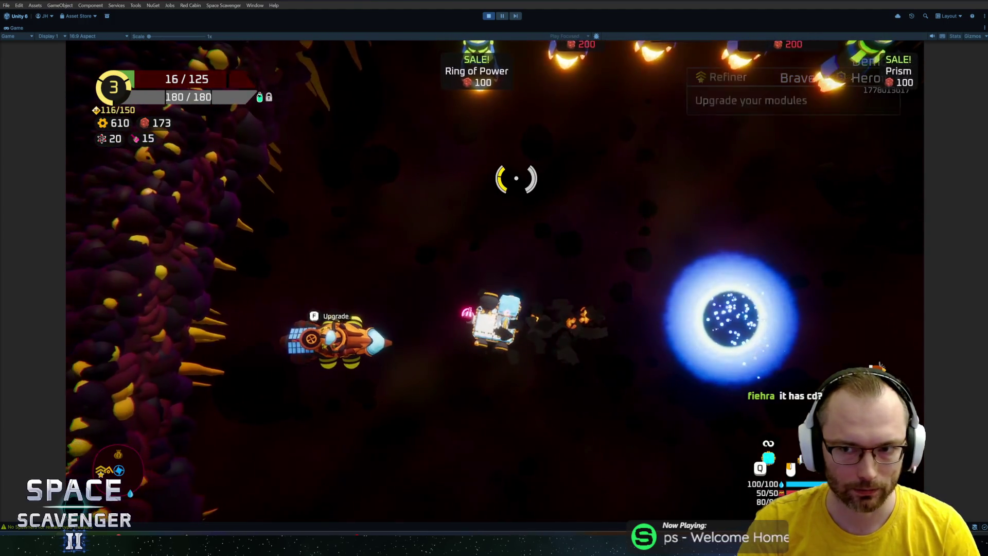
key("a")
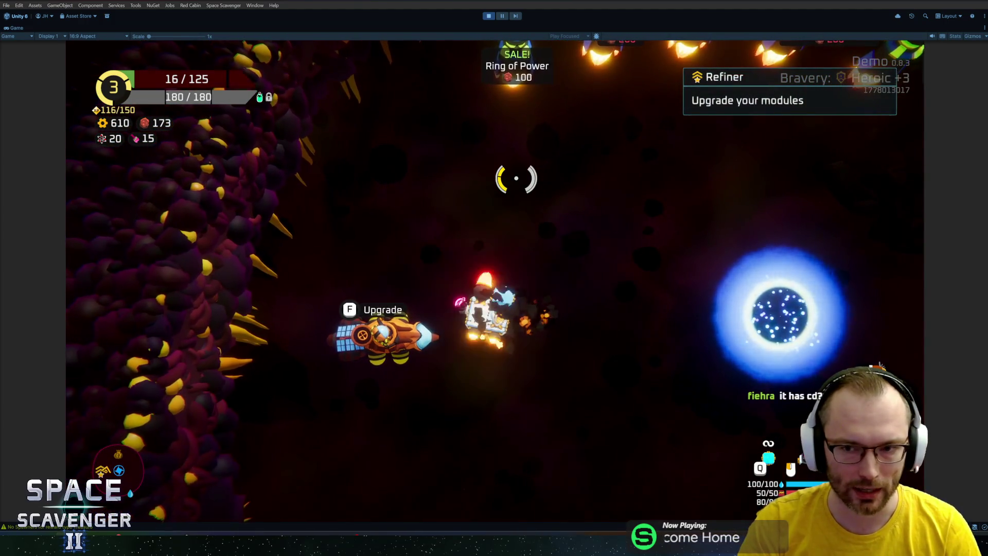
key("w")
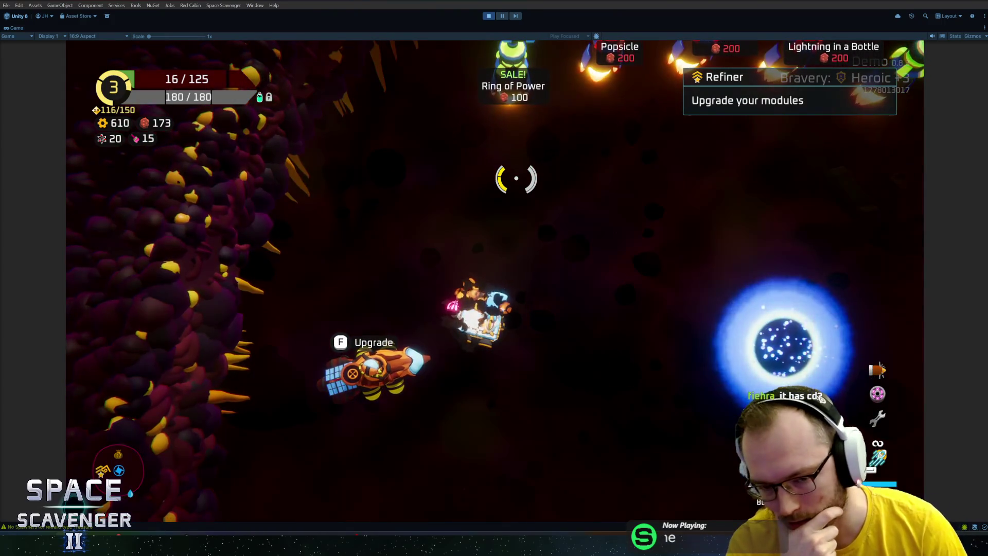
key("f")
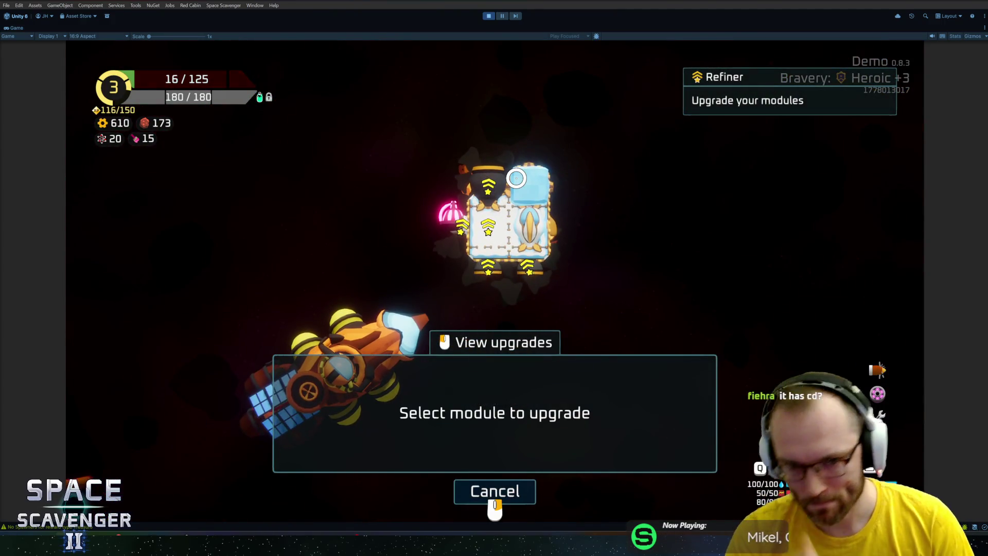
mouse_move(490, 192)
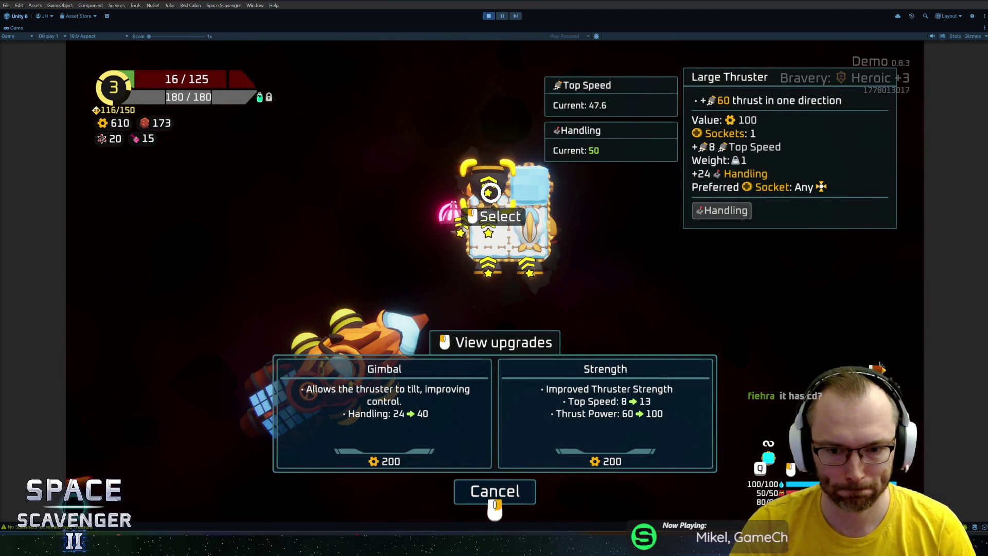
right_click(490, 192)
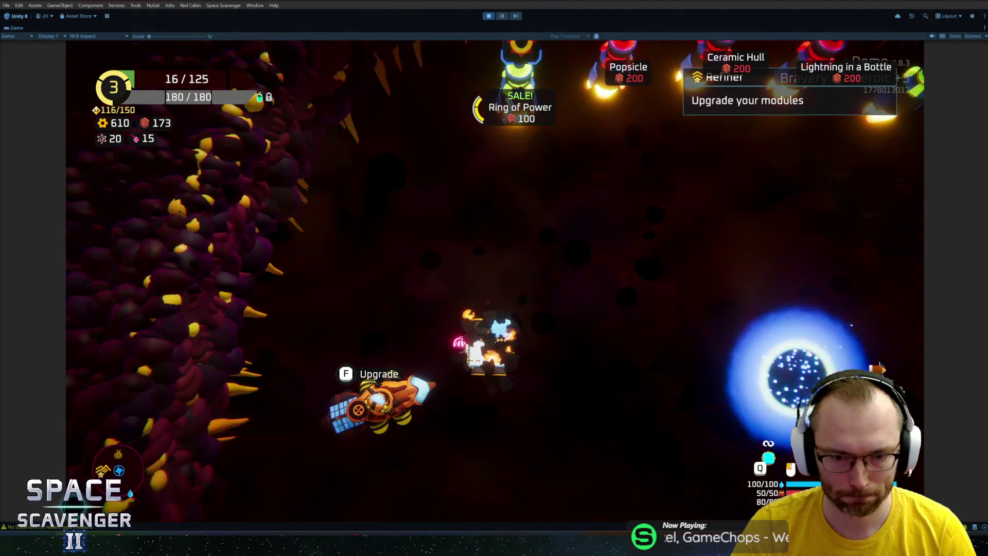
Browse the ship stats tabs (control, damage, range, status effects, defense), then pause the game
key("Tab")
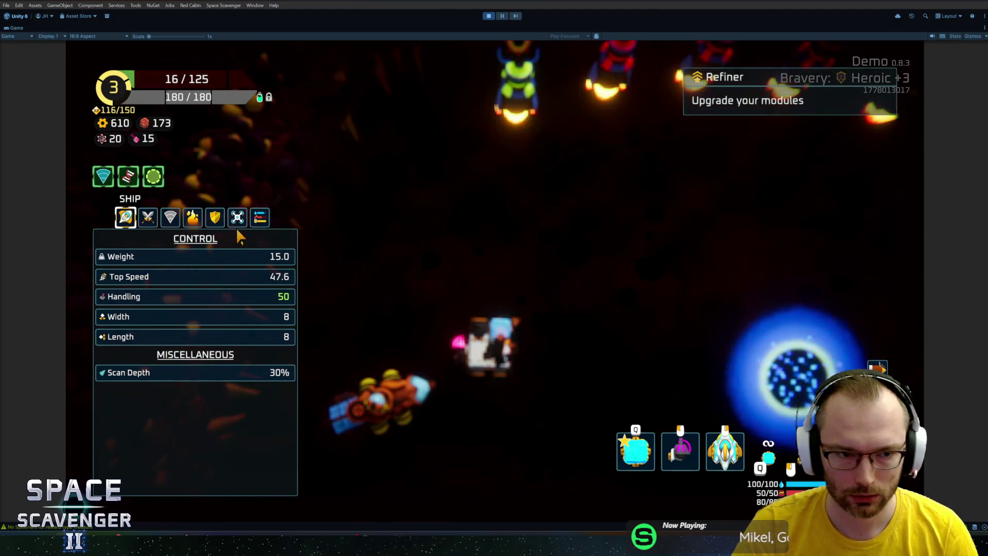
left_click(169, 216)
left_click(192, 217)
left_click(215, 217)
left_click(192, 218)
left_click(149, 218)
left_click(125, 217)
left_click(170, 216)
left_click(192, 217)
left_click(170, 217)
left_click(147, 217)
left_click(170, 216)
key("Tab")
key("Escape")
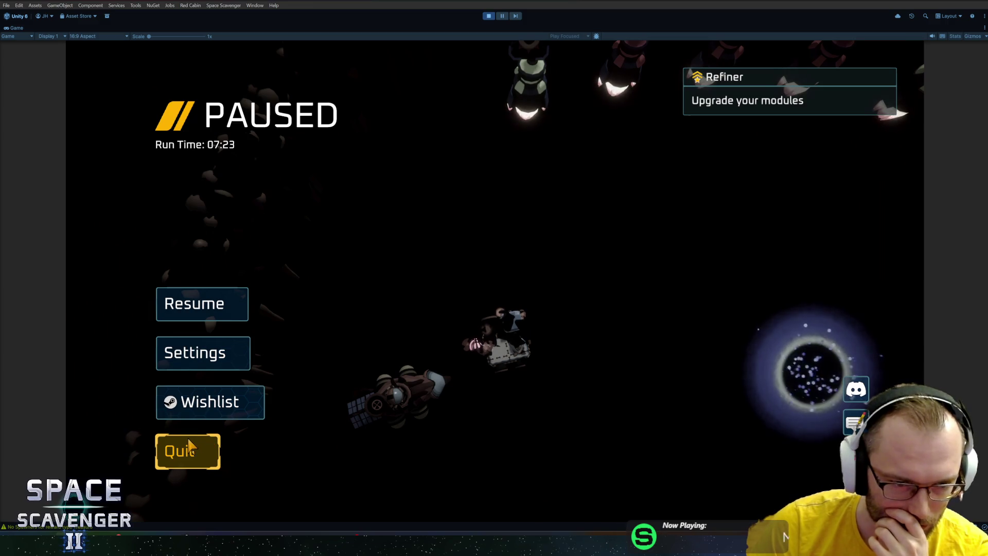
Resume and re-pause the game, then glance at the HacknPlan board in Firefox
left_click(200, 305)
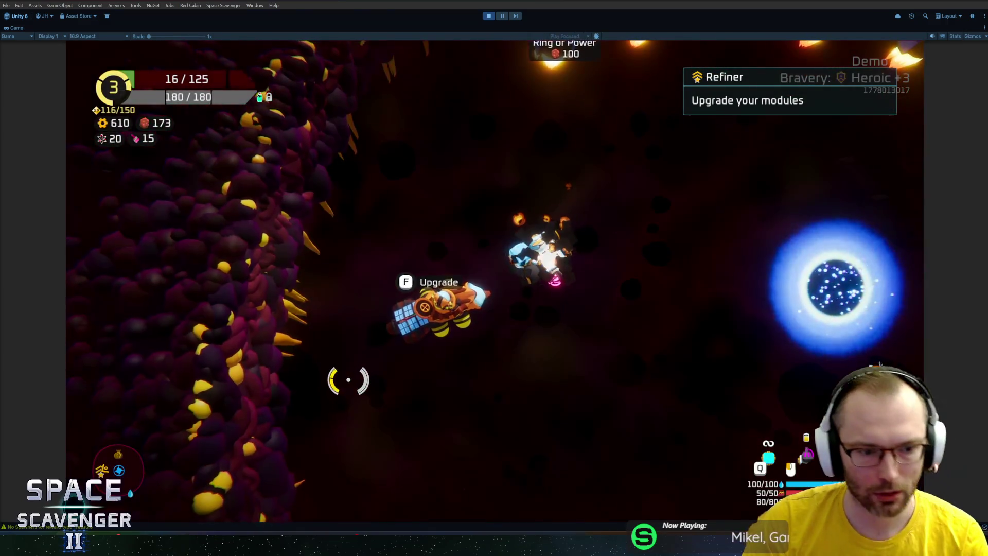
key("Escape")
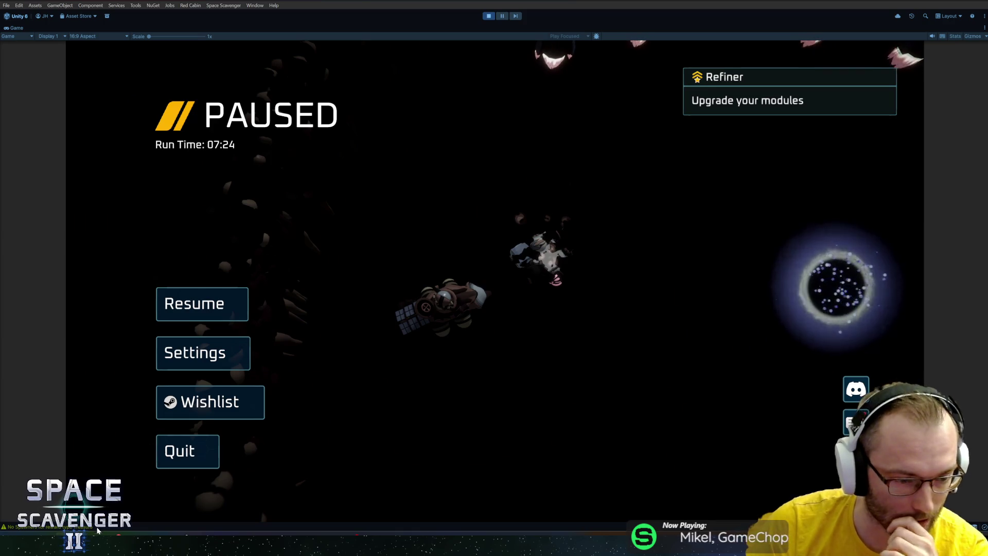
mouse_move(184, 537)
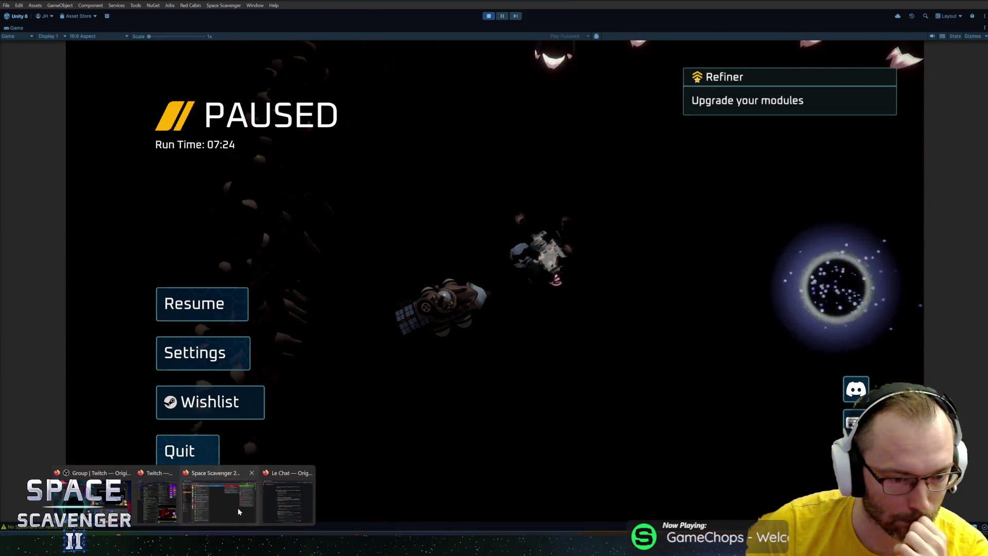
left_click(238, 511)
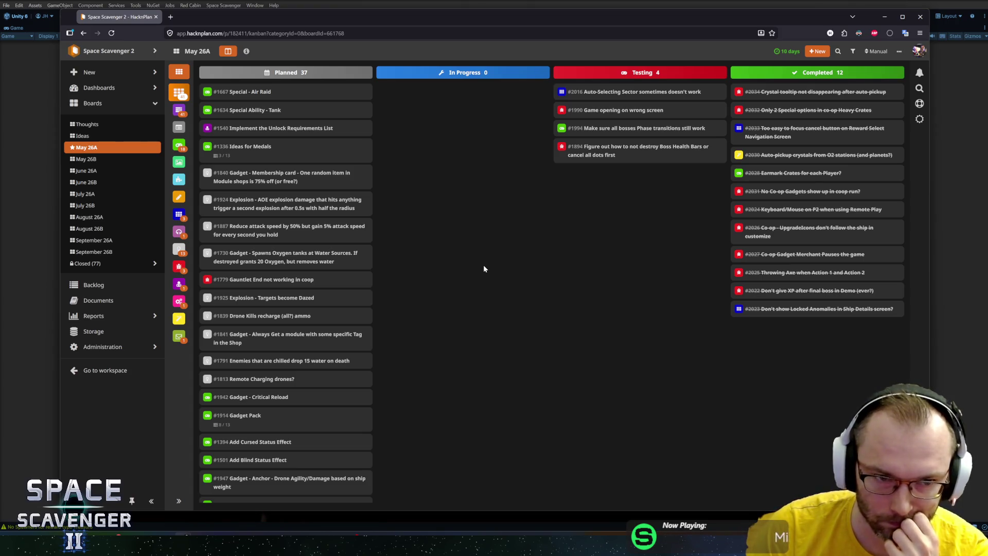
Return to Unity, resume the game and show the Range stats with Pierce at 35%
key("alt+Tab")
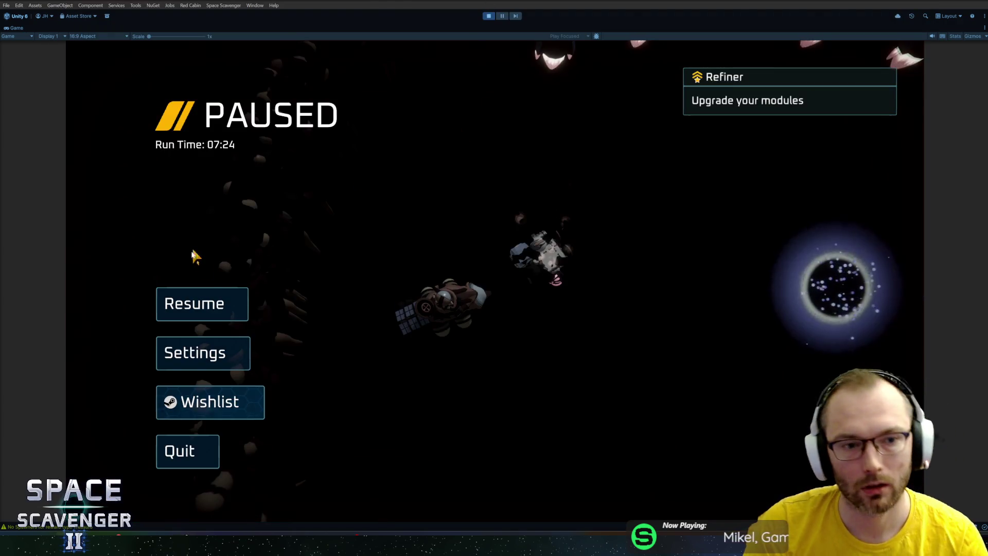
key("Escape")
key("Tab")
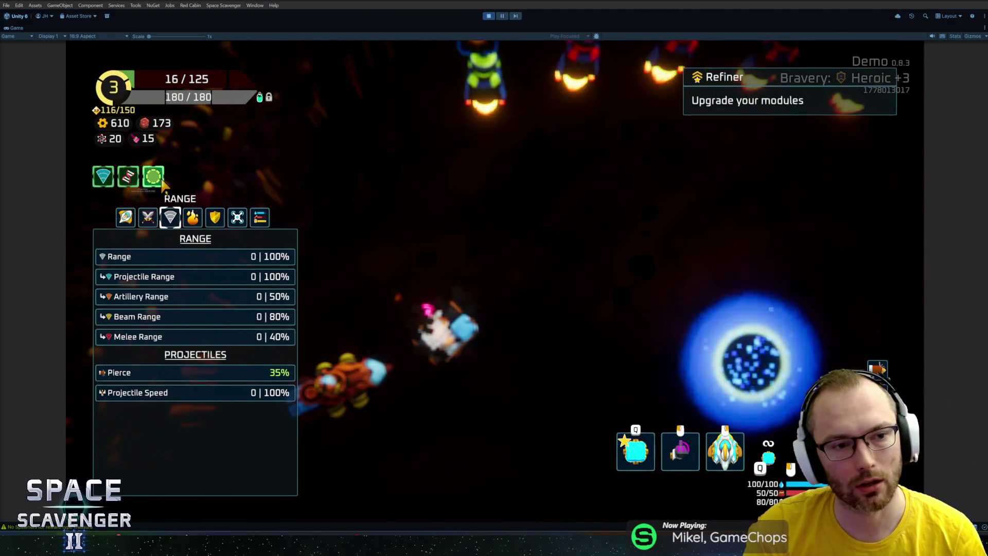
Close the stats overview and buy the Ring of Power for 100 currency
mouse_move(157, 181)
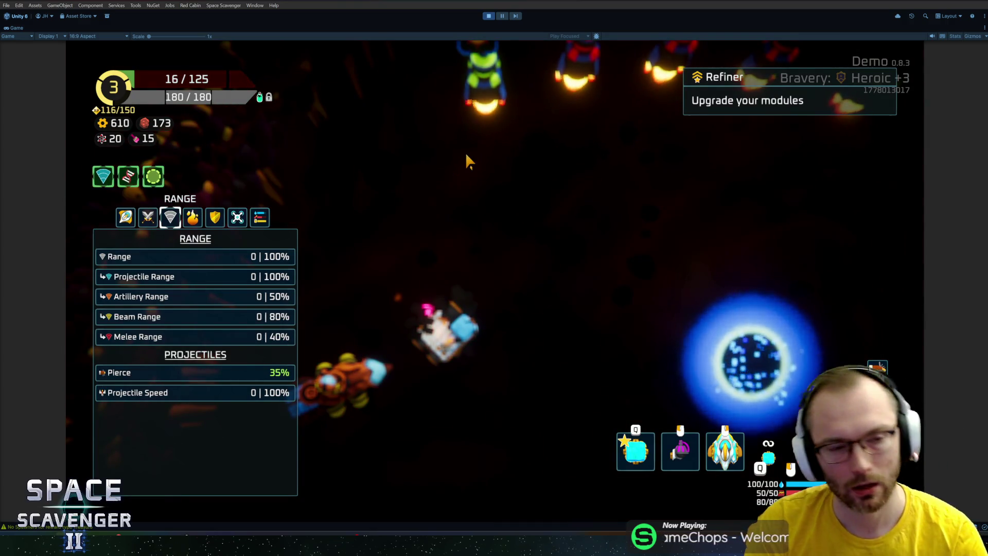
key("Escape")
key("w")
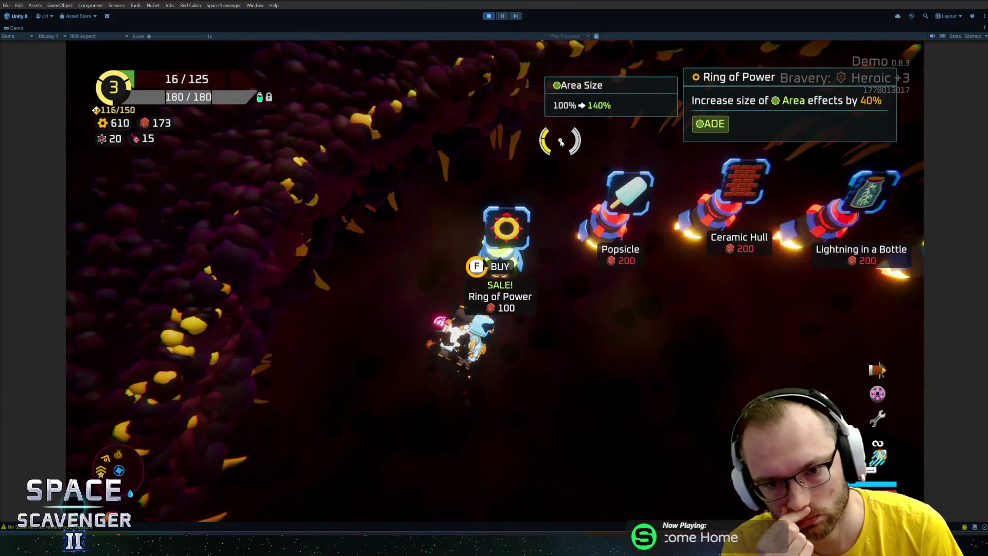
key("f")
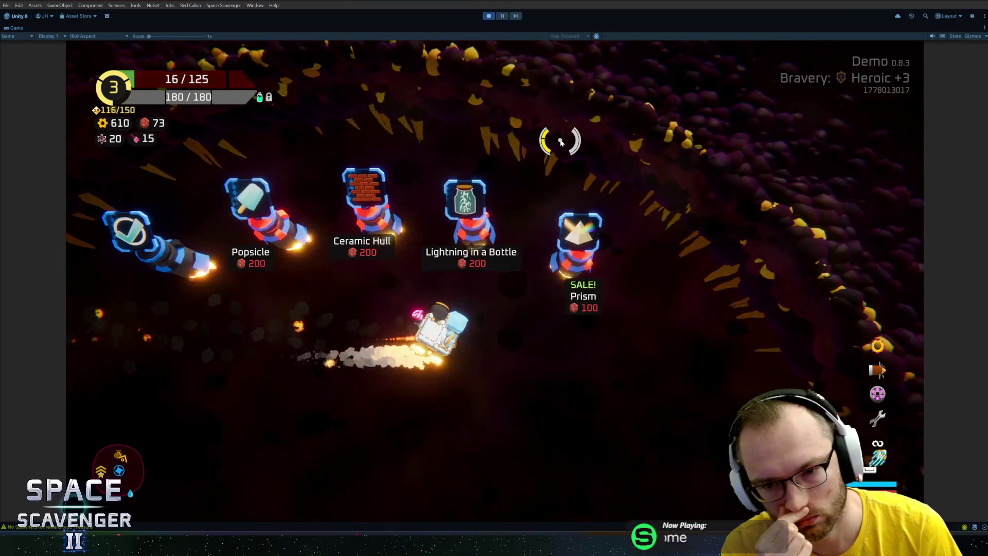
Steer the ship into the portal and warp out of the level
key("s")
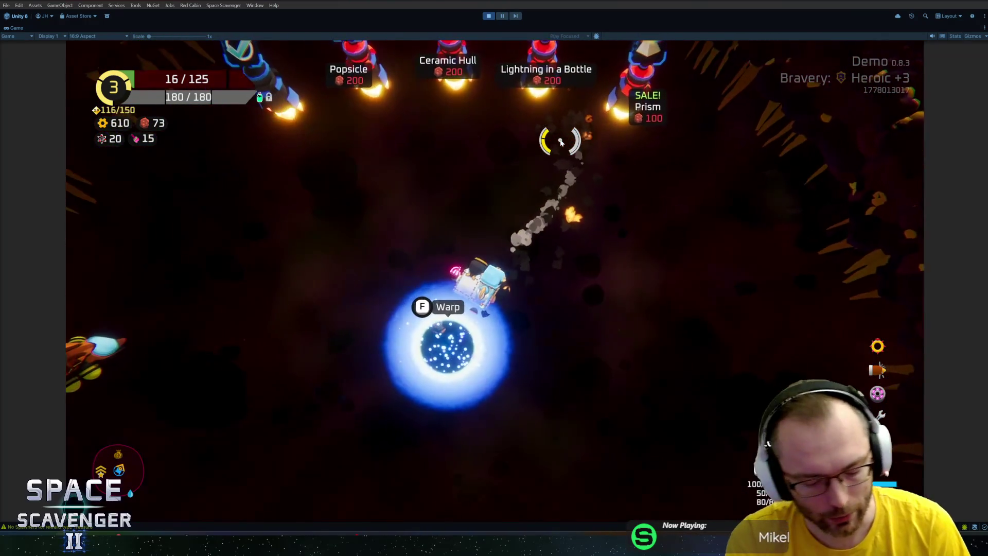
key("w")
key("s")
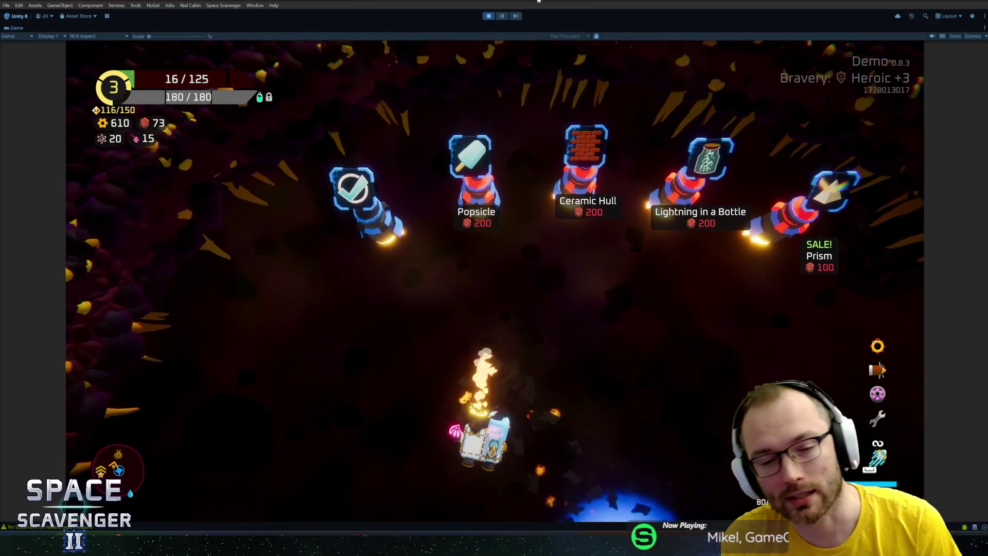
key("f")
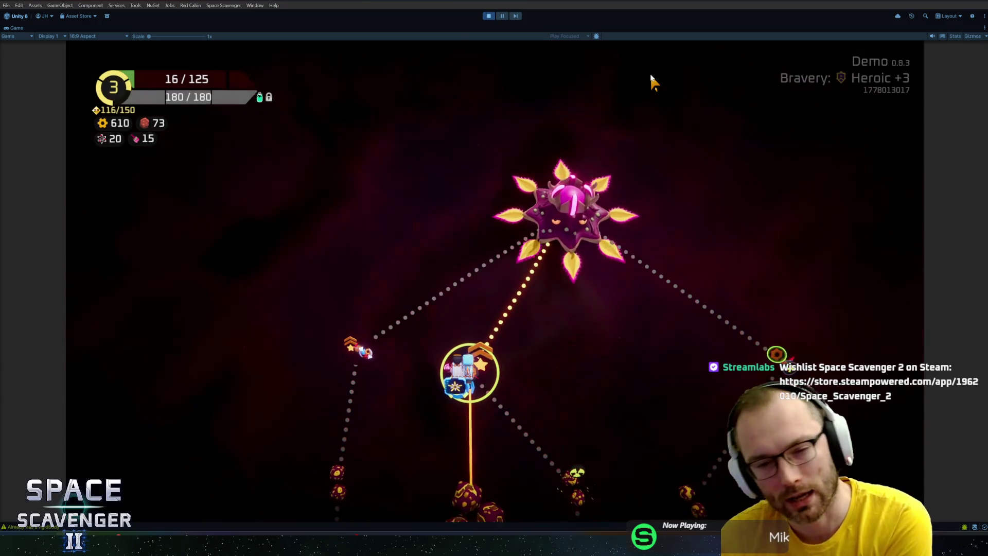
Stop Play mode, make the Console panel taller, and bring the HacknPlan May 26A board forward
key("ctrl+p")
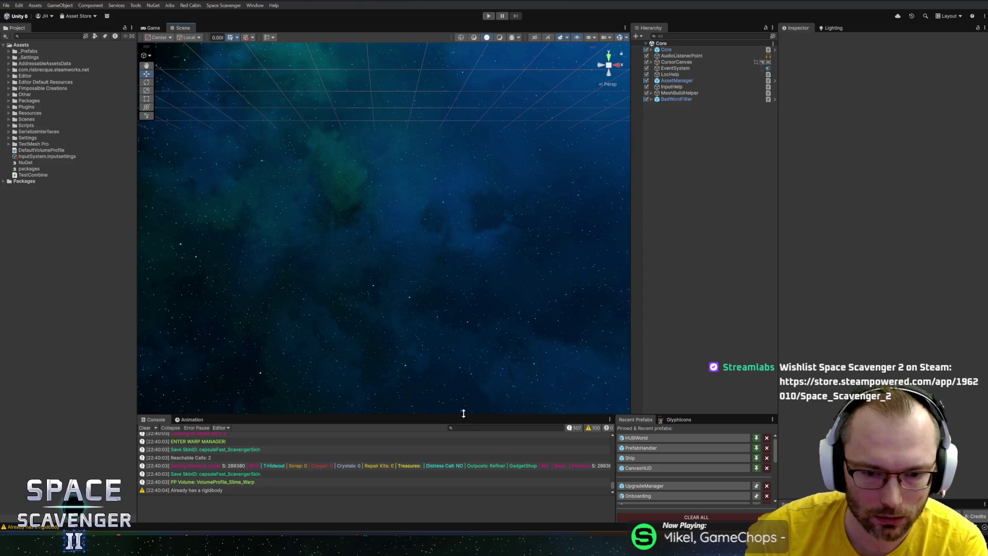
left_click_drag(464, 413, 484, 354)
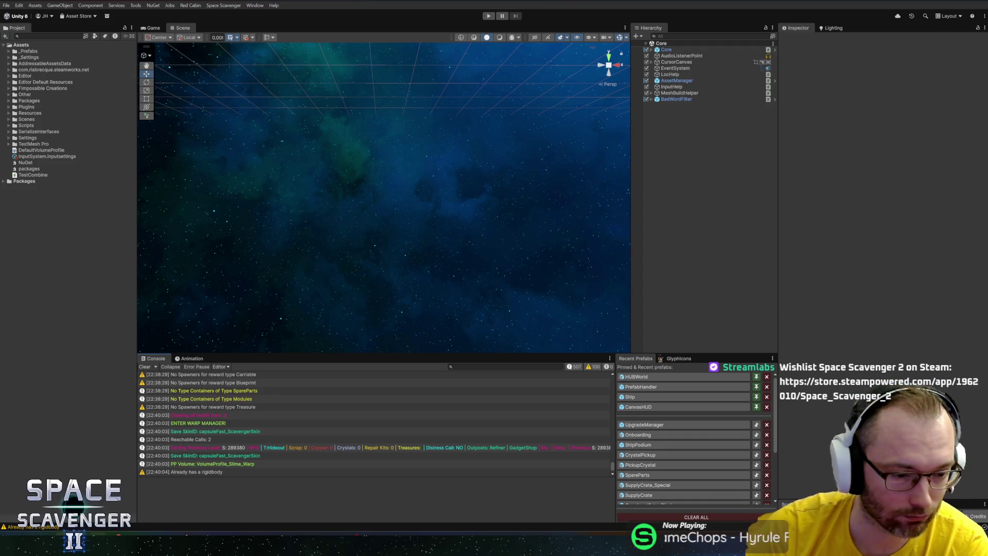
key("alt+Tab")
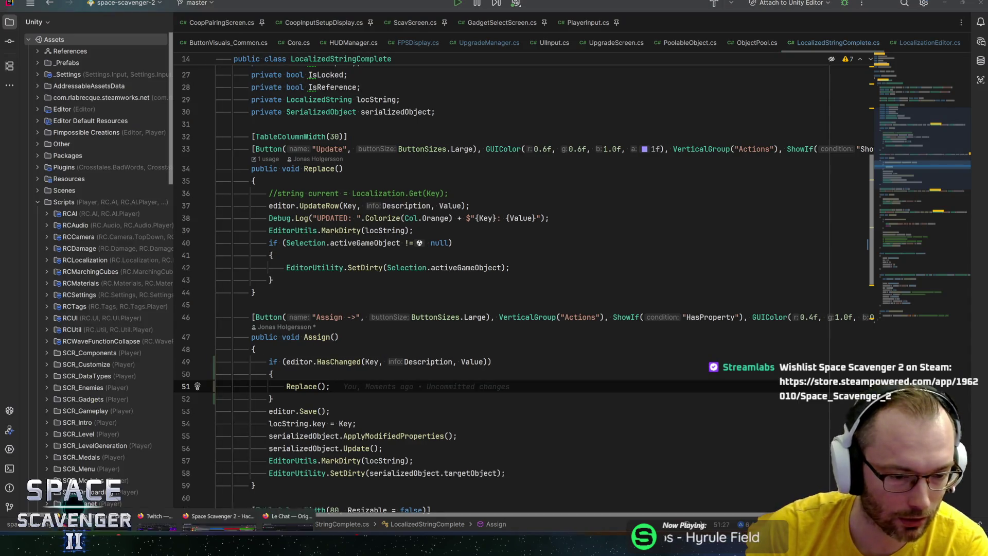
left_click(180, 494)
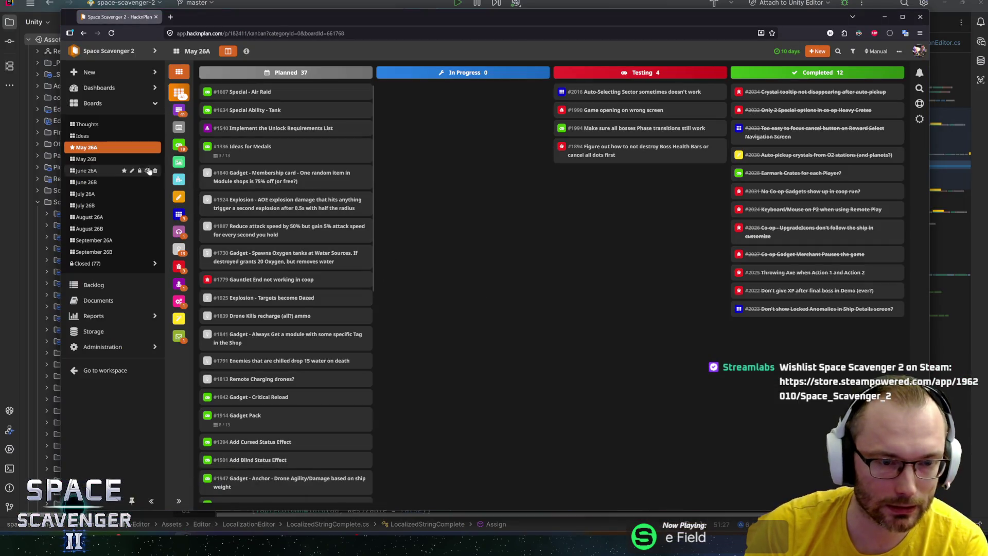
left_click(93, 264)
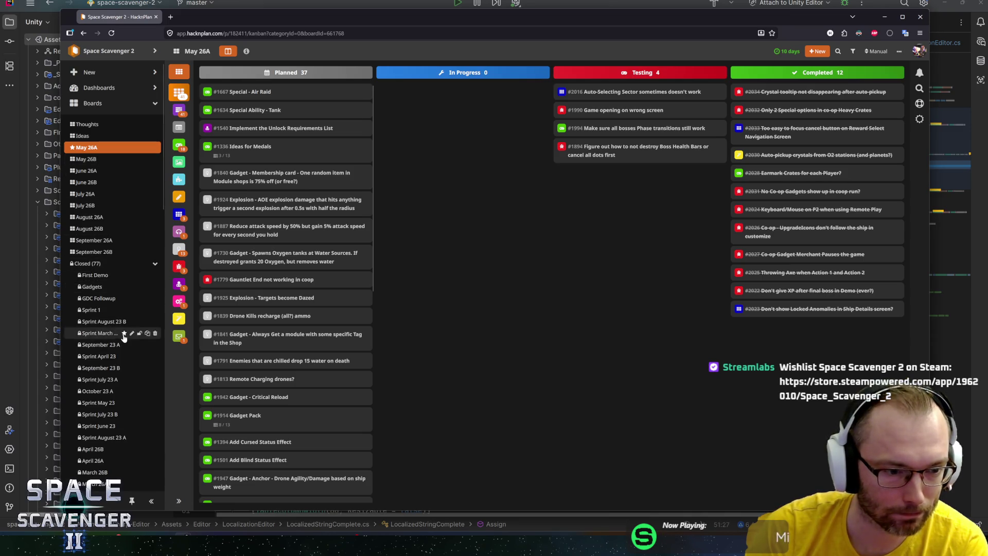
scroll(124, 355, "down", 5)
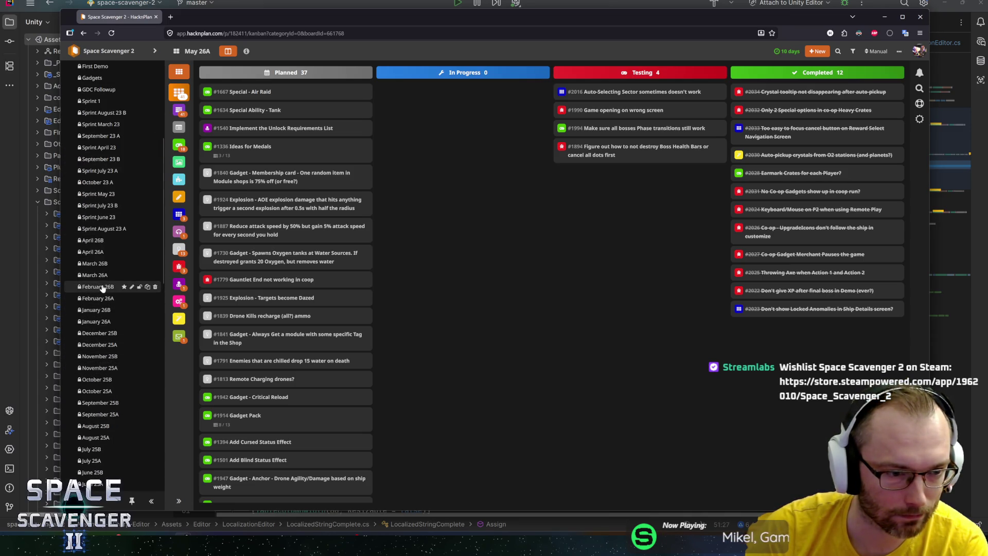
left_click(93, 240)
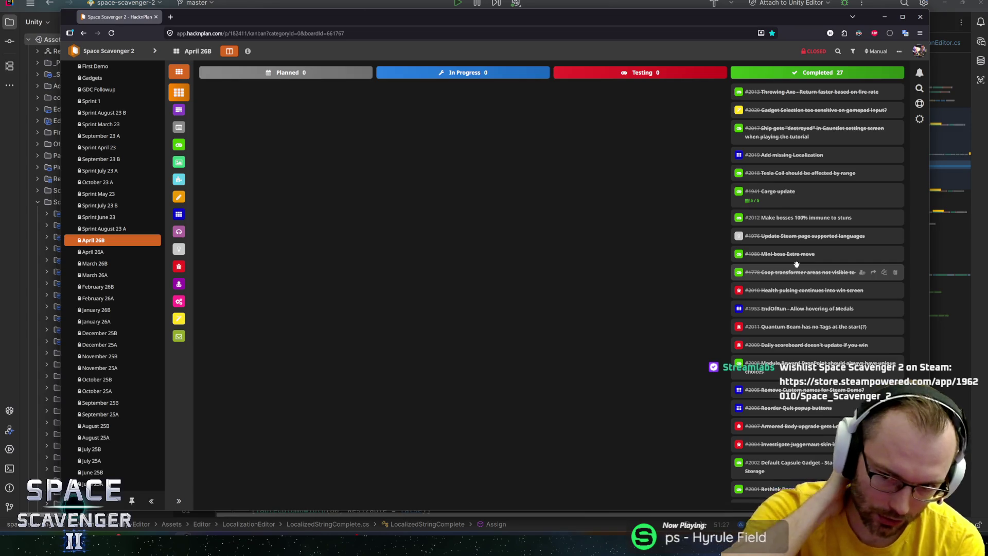
scroll(798, 255, "down", 1)
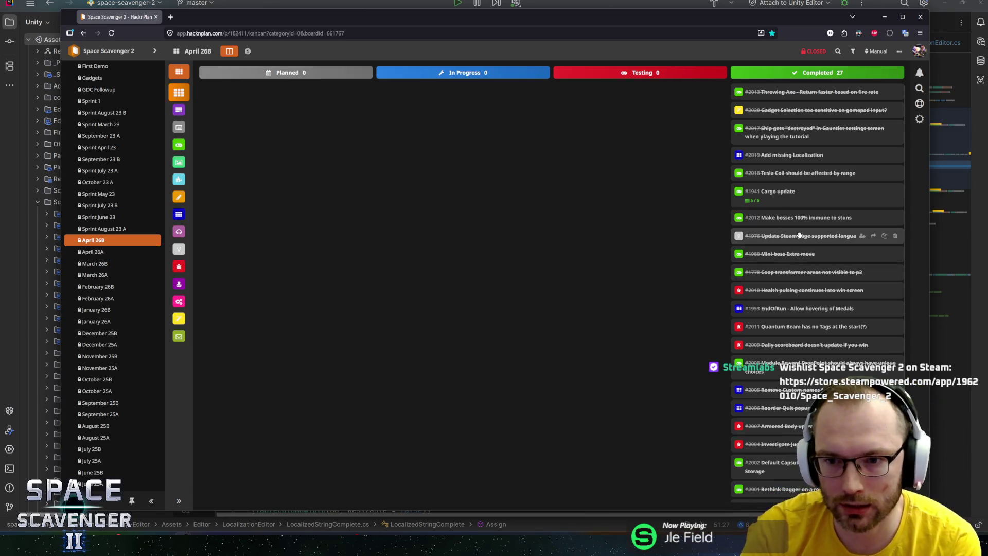
scroll(796, 239, "down", 1)
scroll(798, 241, "up", 2)
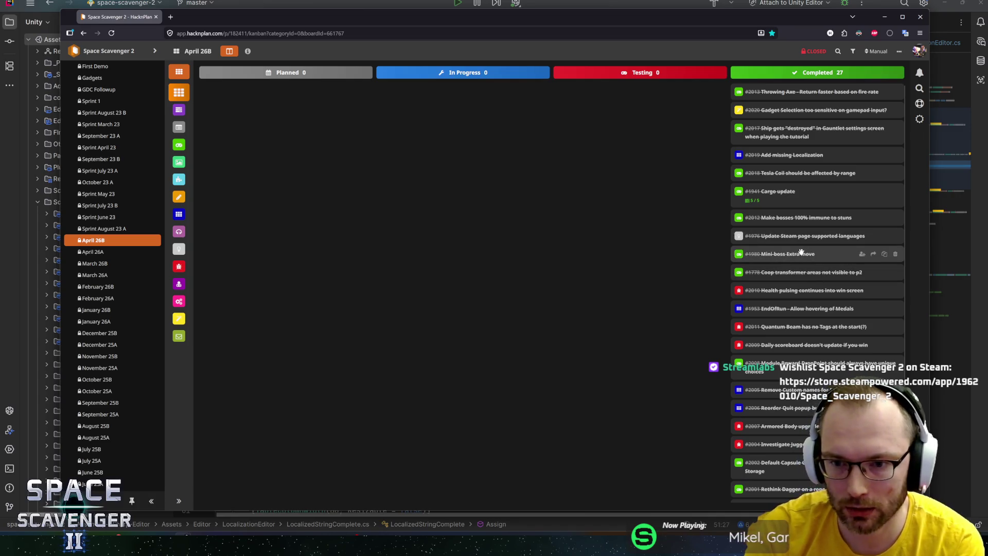
scroll(800, 258, "down", 2)
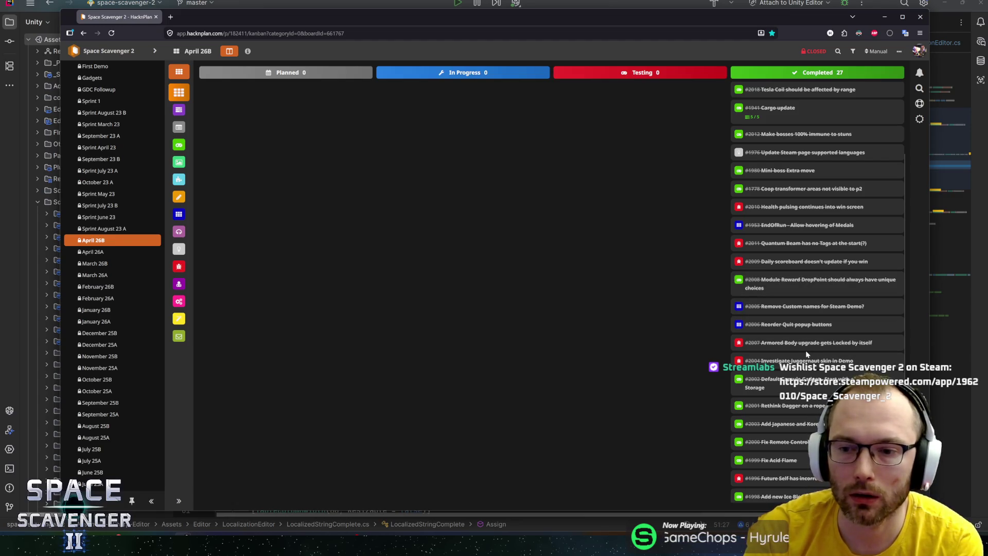
scroll(808, 350, "down", 1)
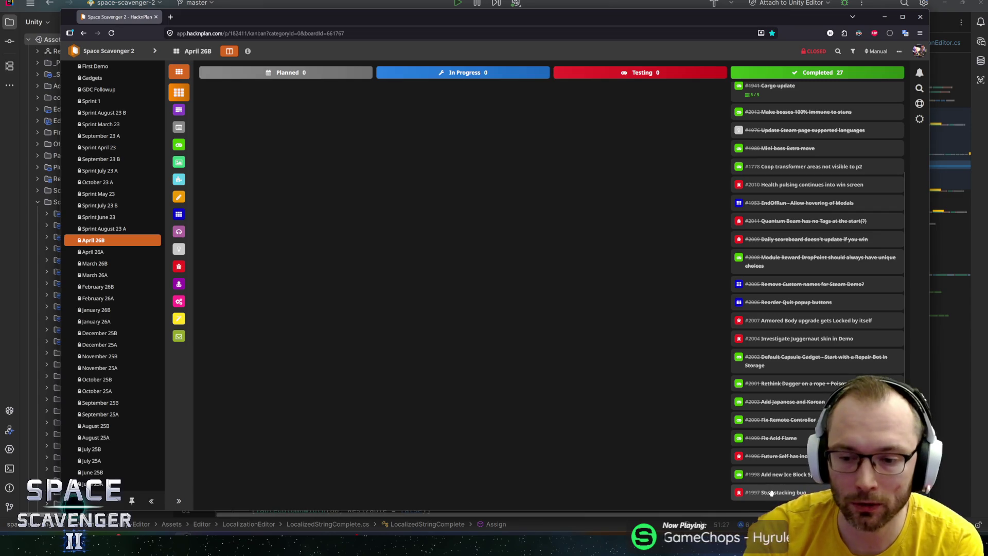
scroll(792, 390, "up", 2)
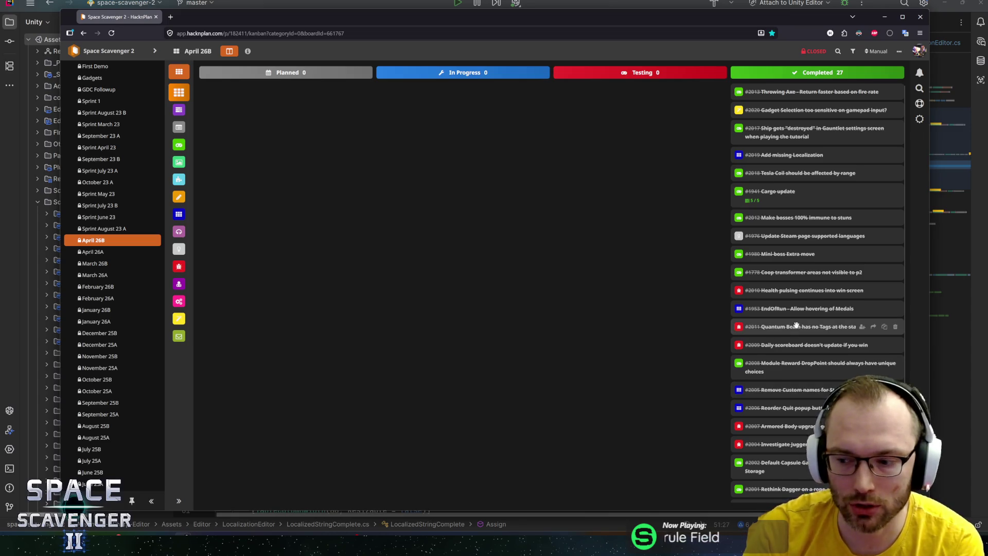
scroll(798, 350, "down", 2)
scroll(787, 332, "up", 2)
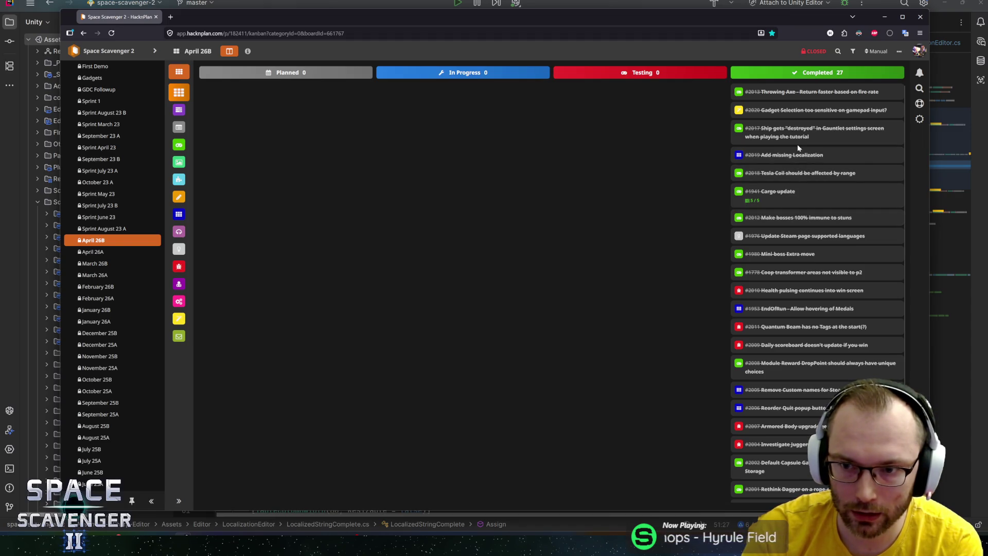
scroll(787, 247, "down", 2)
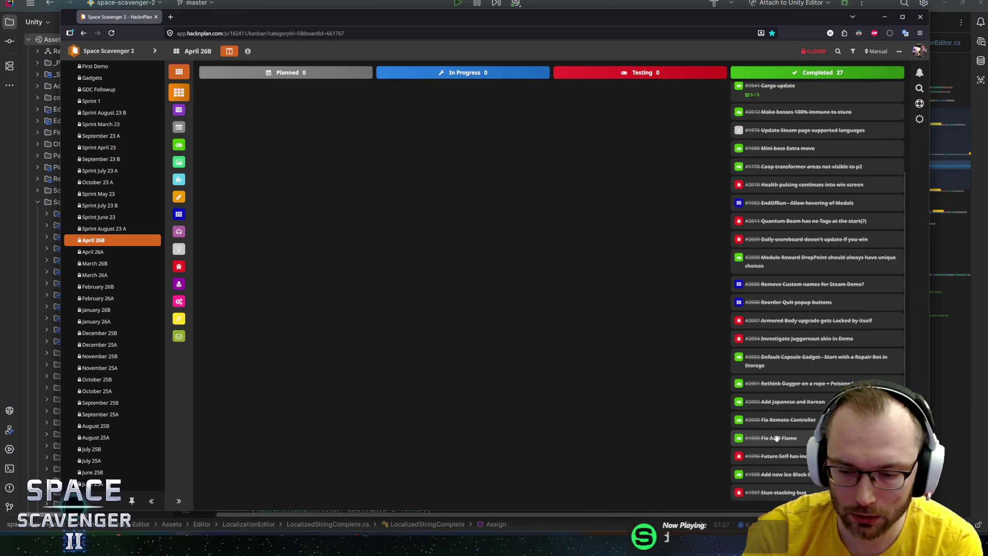
Visit April 26A, collapse the Closed (77) group, and return to the May 26A board
left_click(101, 252)
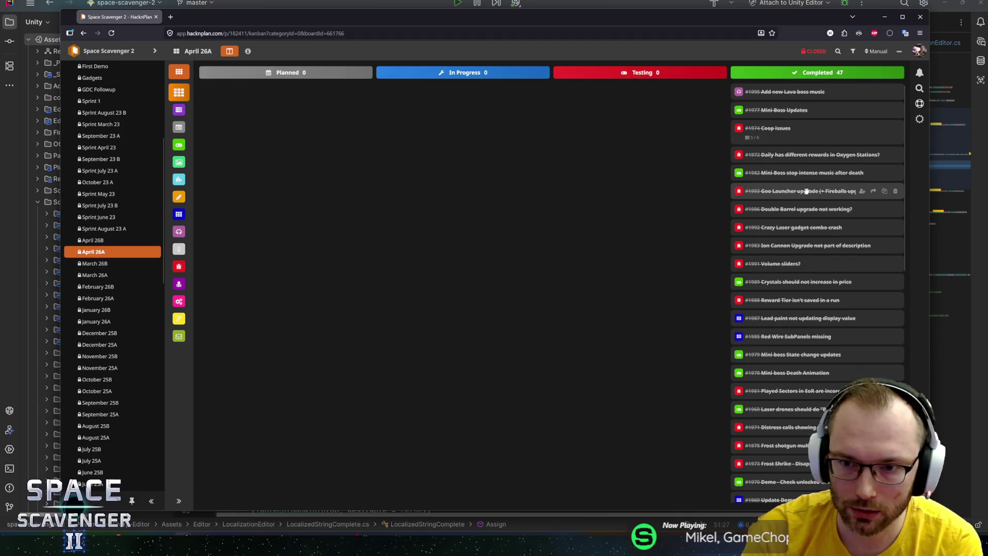
scroll(819, 200, "down", 1)
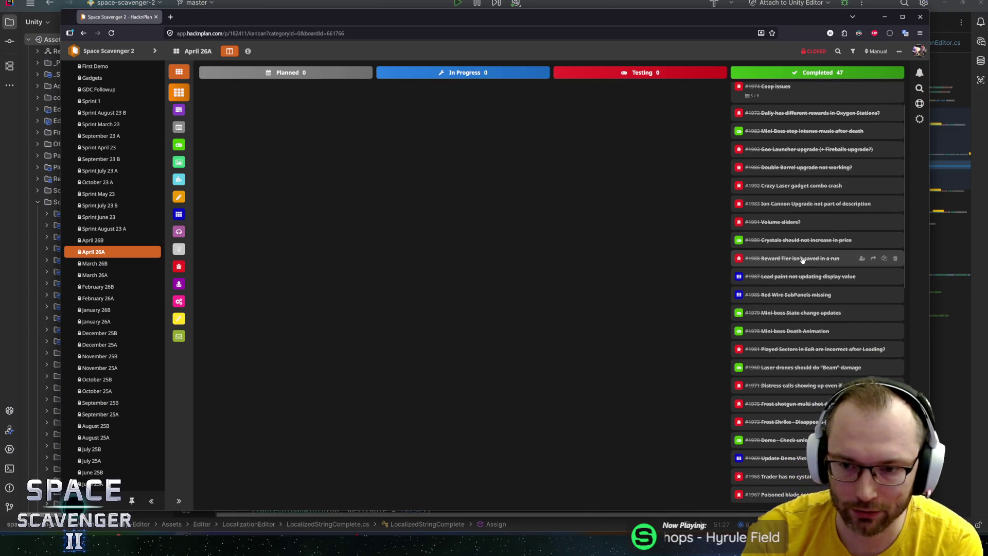
scroll(779, 249, "up", 1)
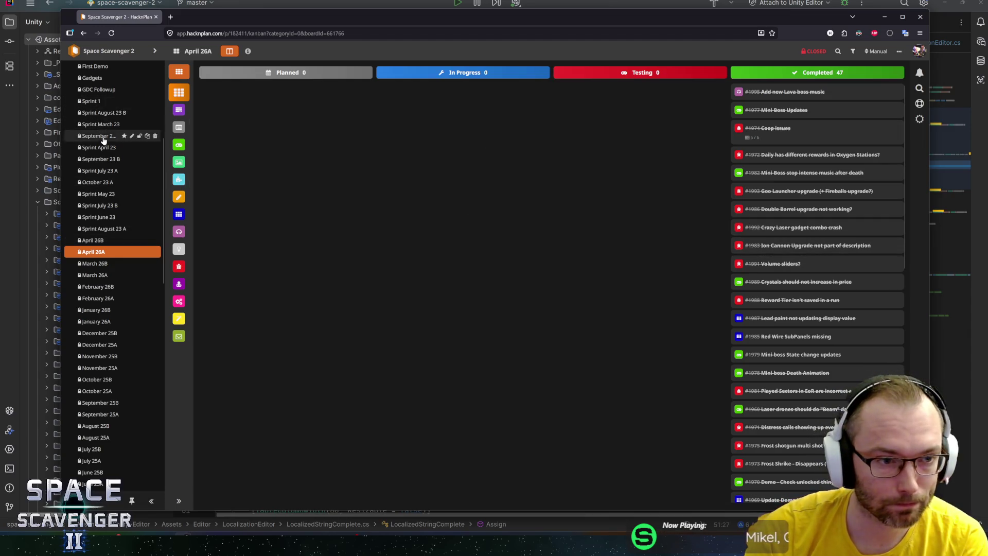
scroll(105, 136, "up", 5)
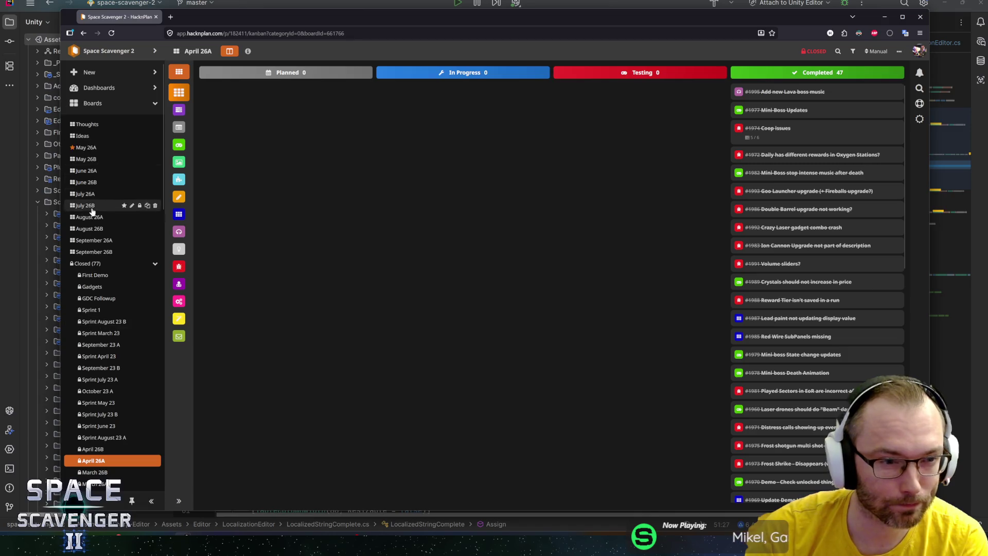
left_click(88, 264)
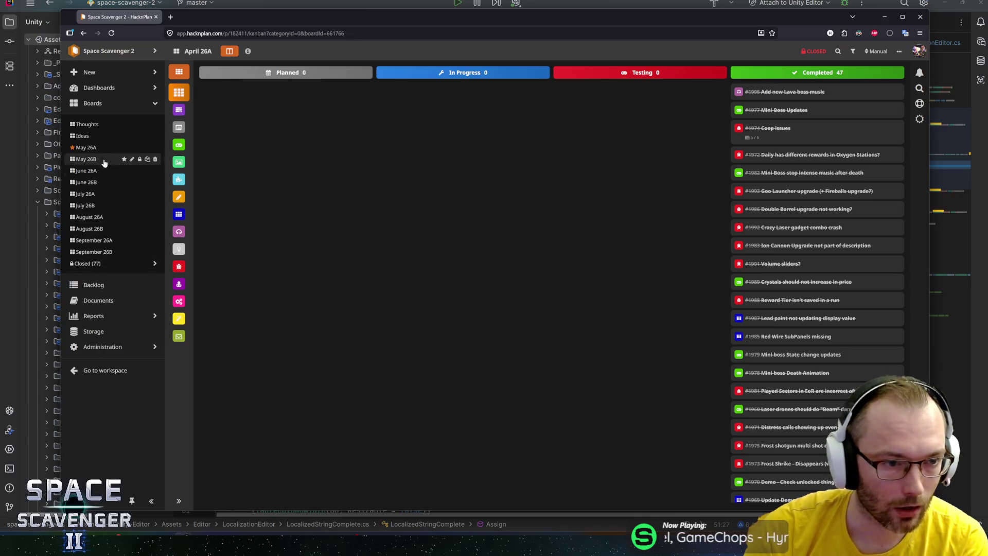
left_click(103, 150)
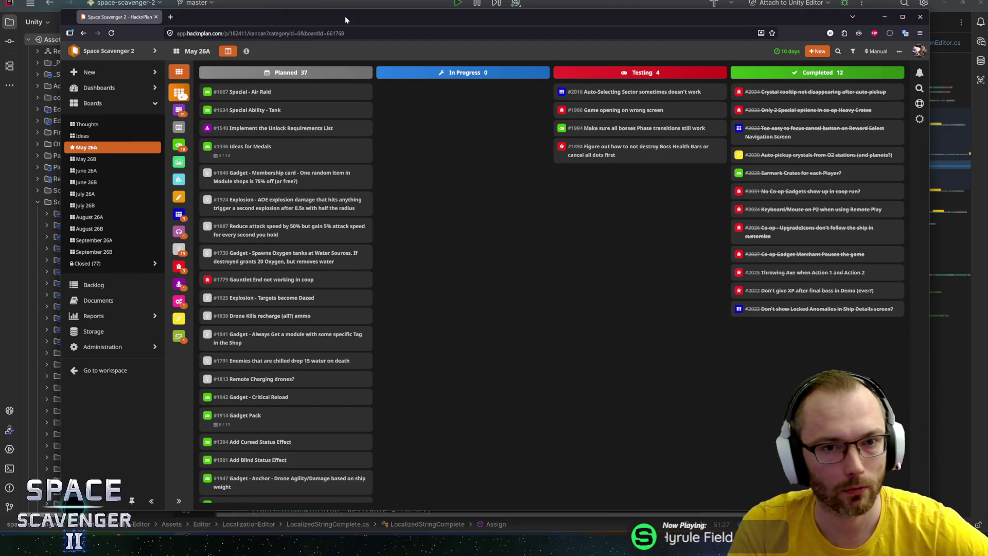
left_click_drag(345, 16, 343, 13)
Remove the unused System and RCLocalization usings from LocalizedStringComplete.cs and save it
key("alt+Tab")
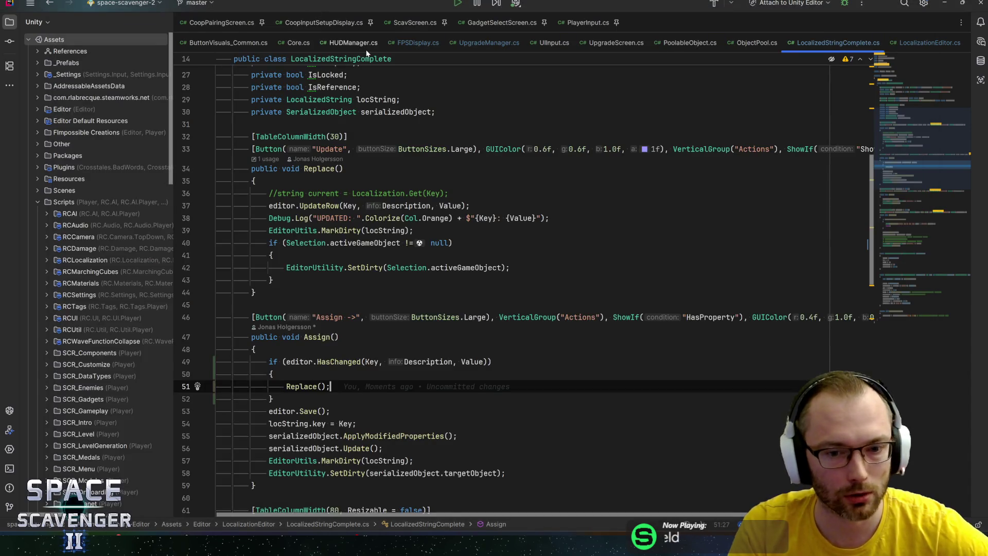
key("ctrl+Home")
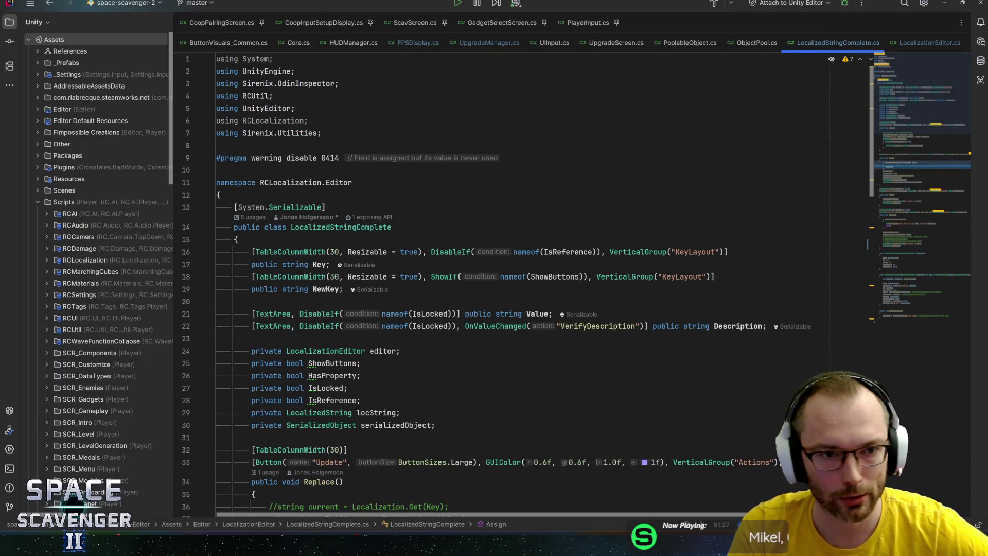
key("ctrl+y")
key("Down")
key("Down")
key("Down")
key("ctrl+y")
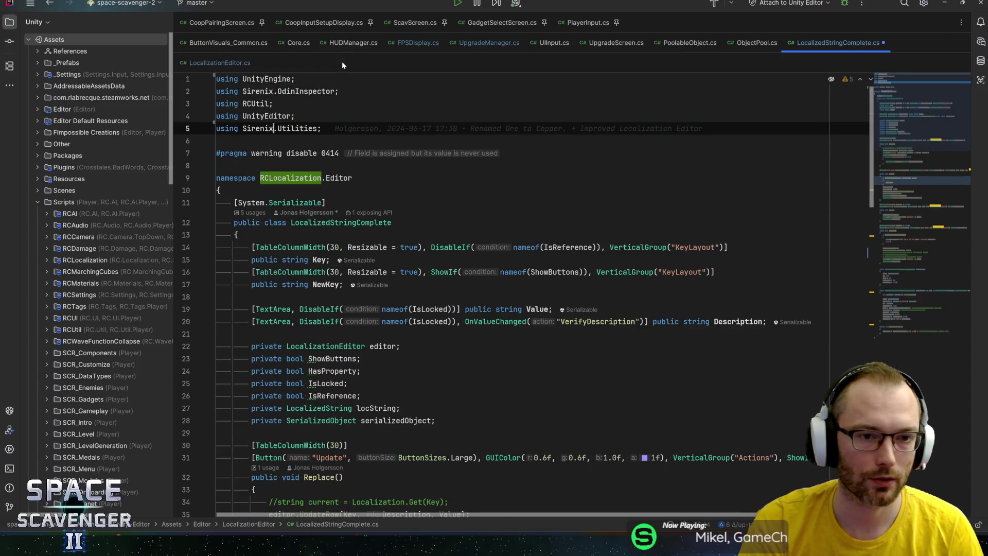
key("ctrl+s")
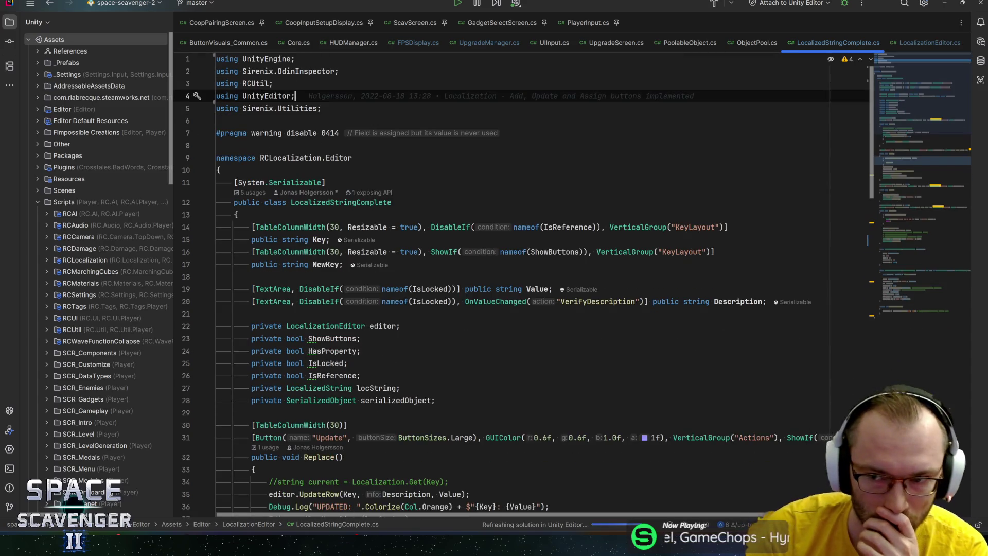
Put the caret back in the Assign method, then switch to GitHub Desktop's pending changes
mouse_move(934, 97)
left_mouse_down()
mouse_move(913, 137)
mouse_move(914, 162)
left_mouse_up()
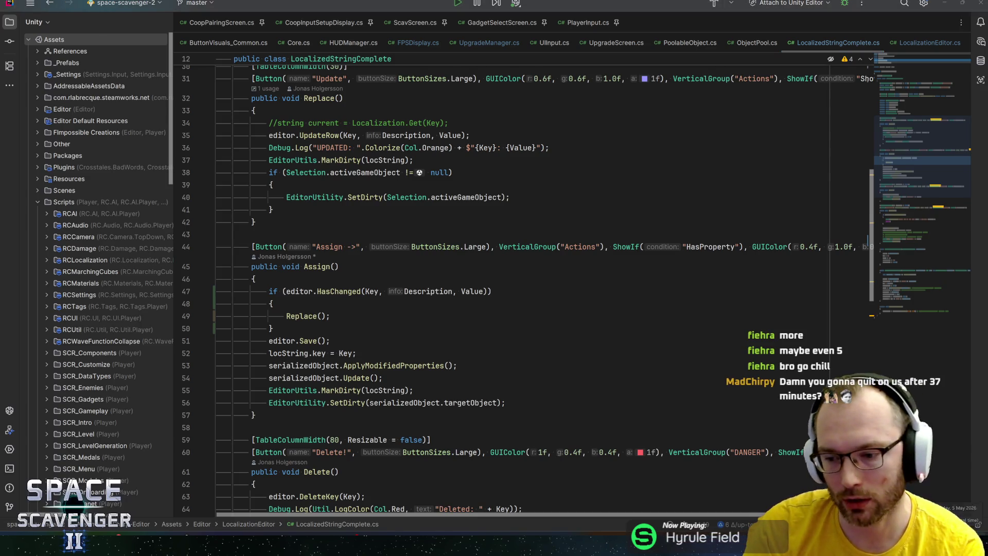
key("super+n")
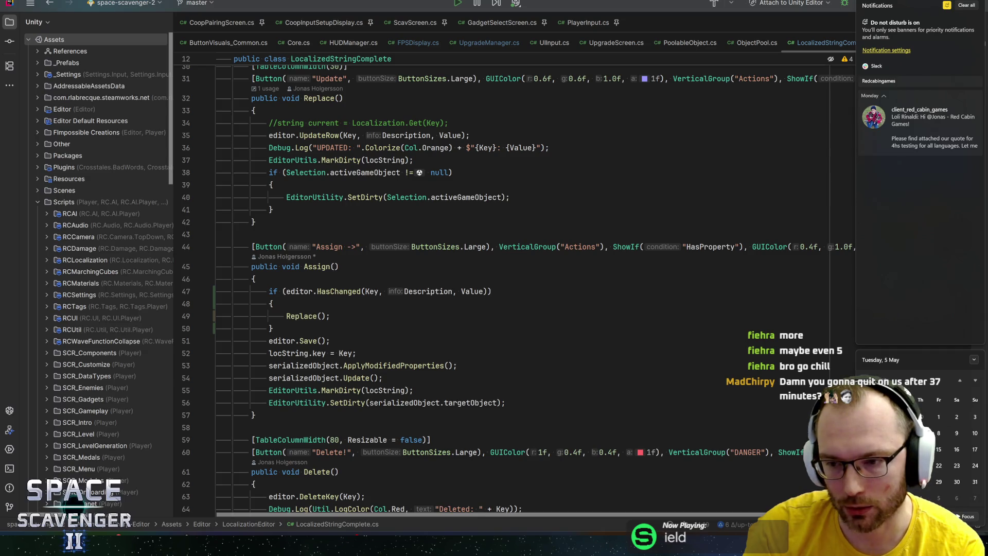
key("Escape")
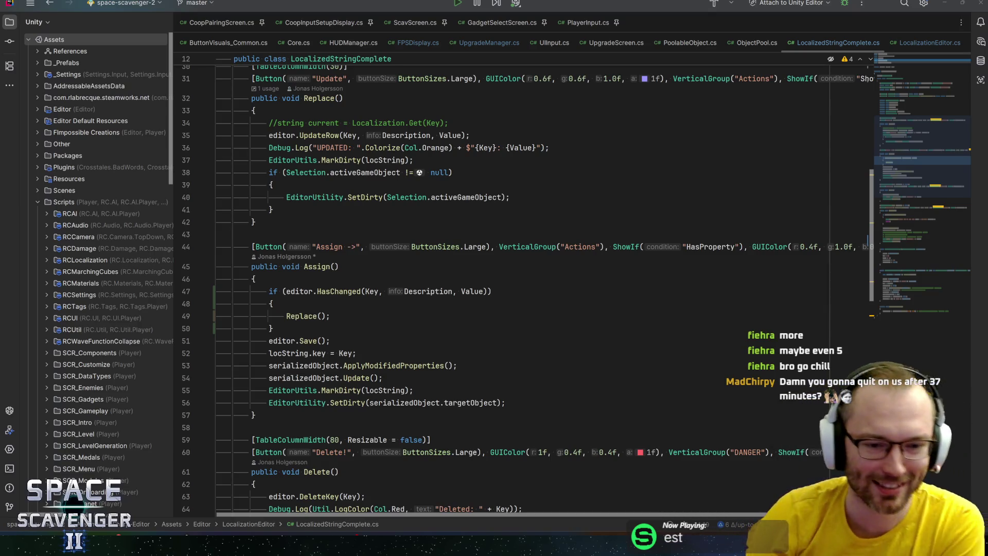
key("Up")
key("Up")
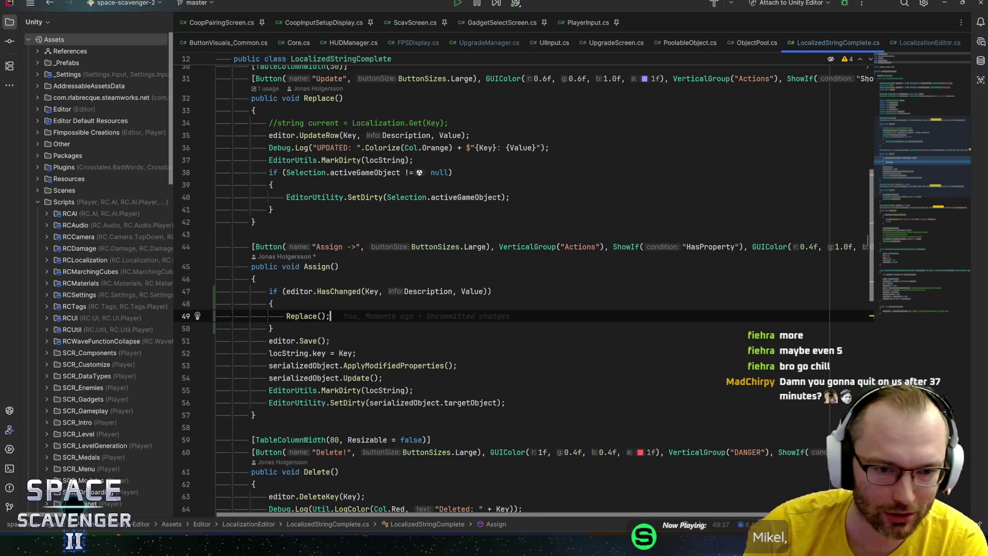
left_click(922, 135)
left_click_drag(922, 134, 920, 99)
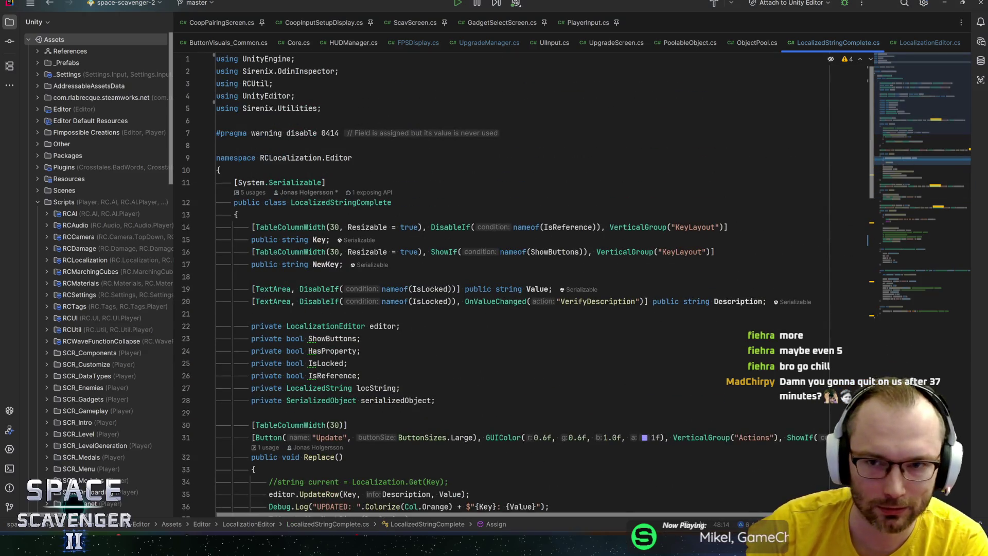
key("alt+Tab")
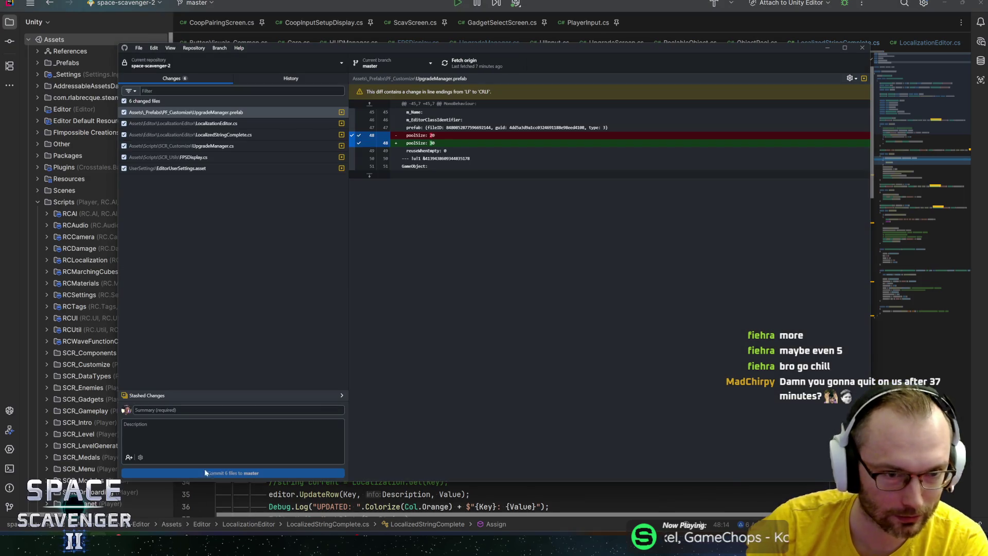
Review the diffs of all six changed files, including the UpgradeManager.prefab poolSize change
left_click(267, 124)
left_click(268, 133)
left_click(257, 126)
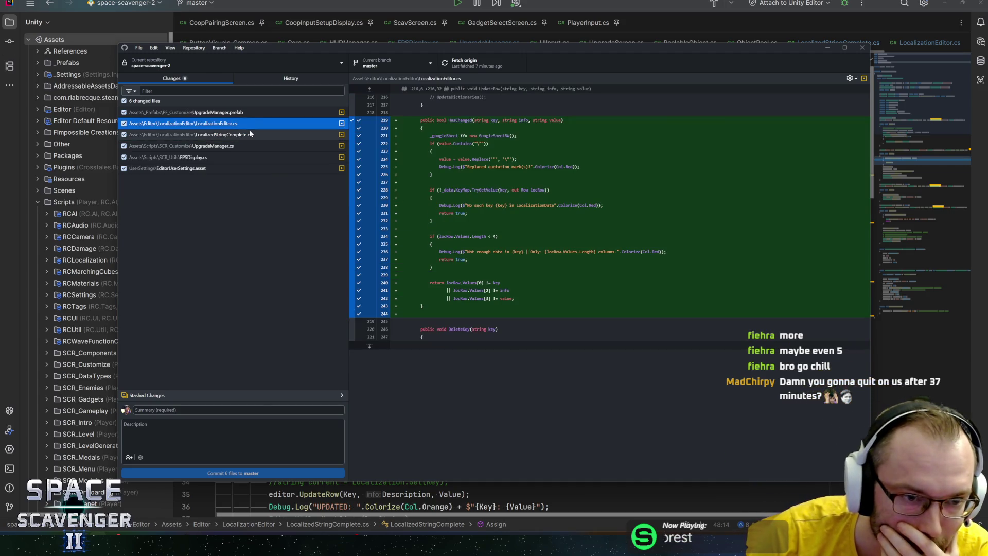
left_click(251, 135)
left_click(219, 112)
left_click(219, 123)
left_click(216, 135)
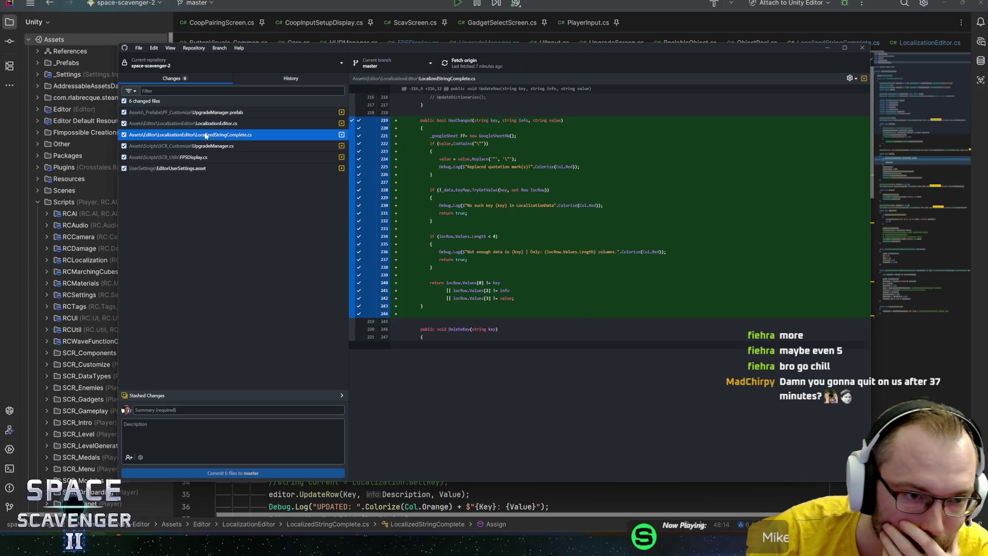
left_click(206, 145)
left_click(196, 157)
left_click(196, 169)
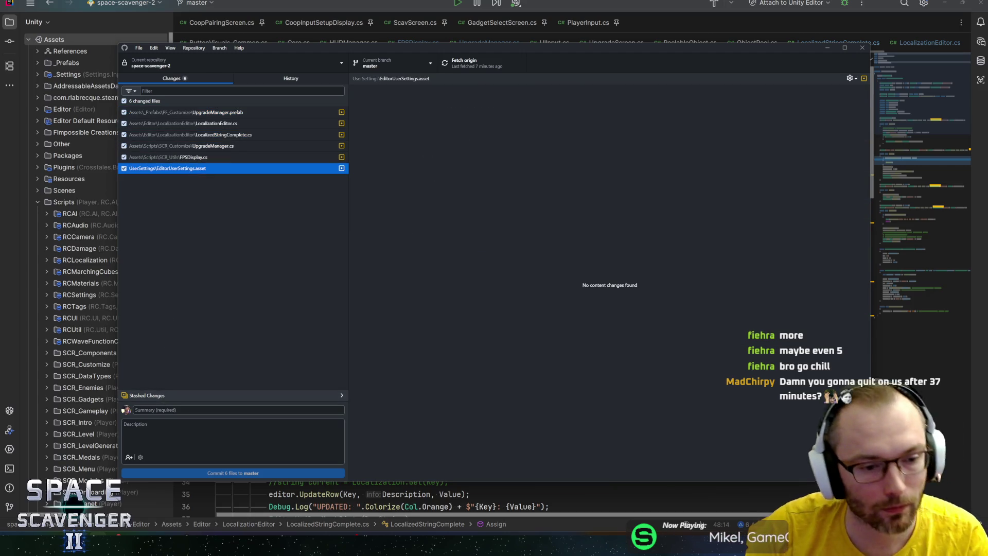
Commit to master as 'Re-fixed the upgrade marker bug + fps counter in demo', push, and return to Unity
left_click(206, 410)
type("Re-fixed the upgrade marker b")
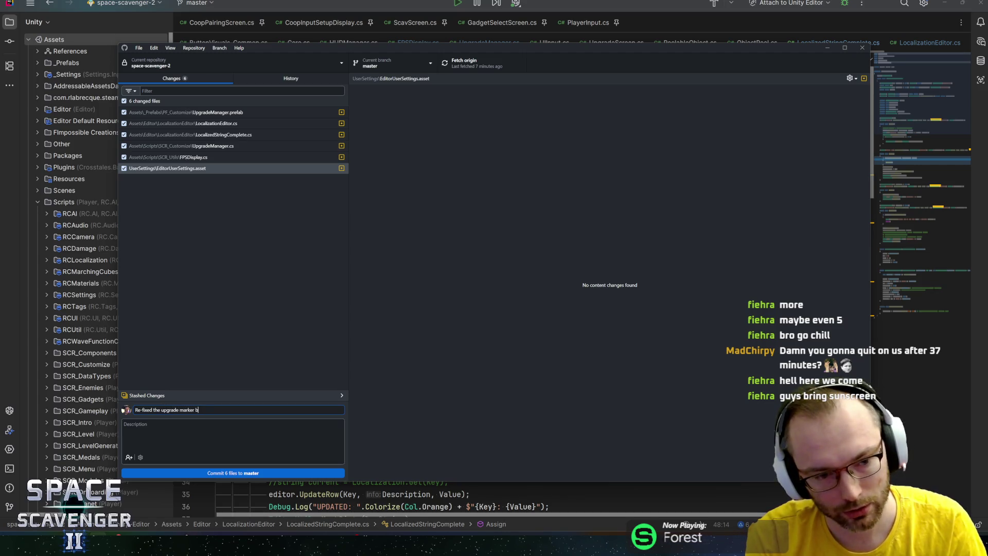
type("ug + fps counter i")
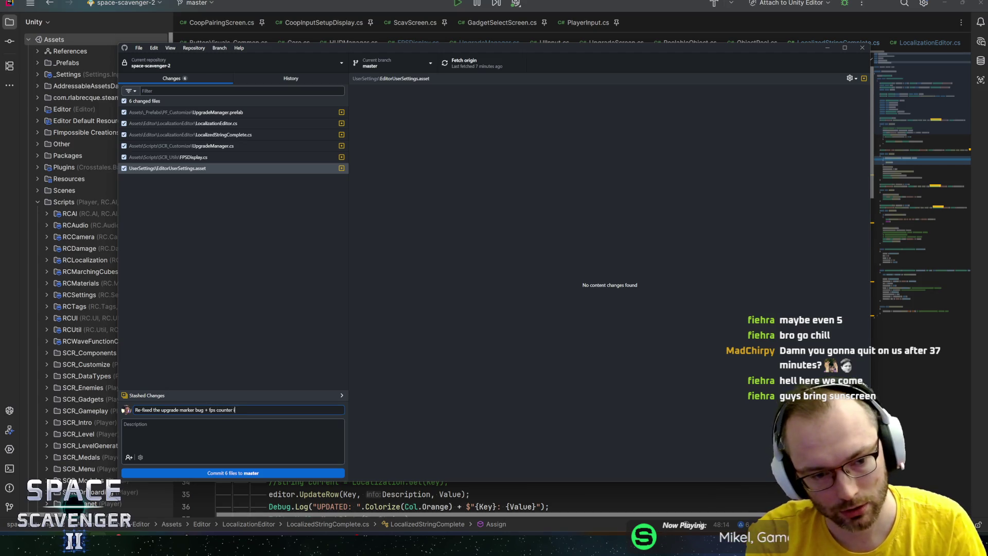
type("n demo")
key("ctrl+Return")
key("ctrl+p")
key("alt+Tab")
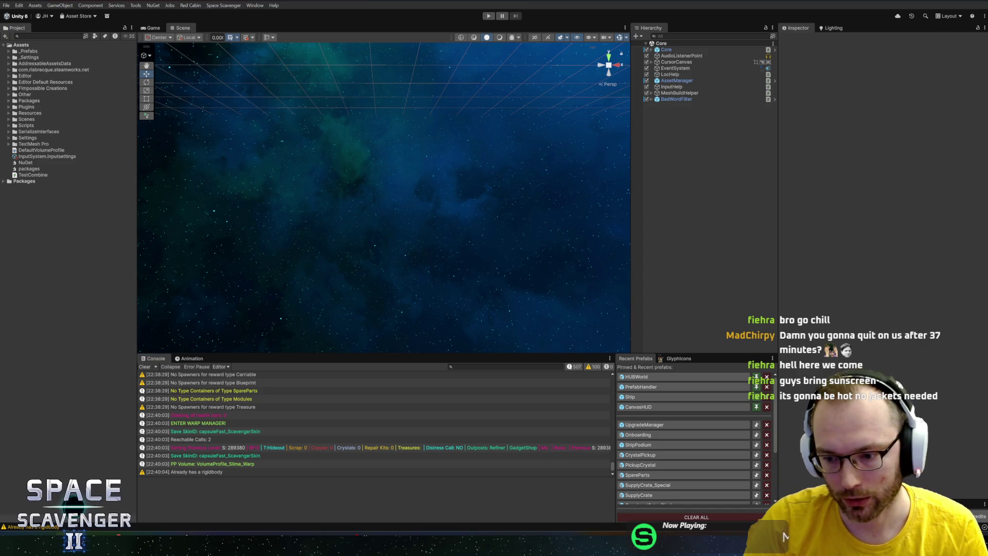
Give the Menu scene's WishlistButton ButtonVisuals_Glossy the Demo_Wishlist localization key
left_click(710, 36)
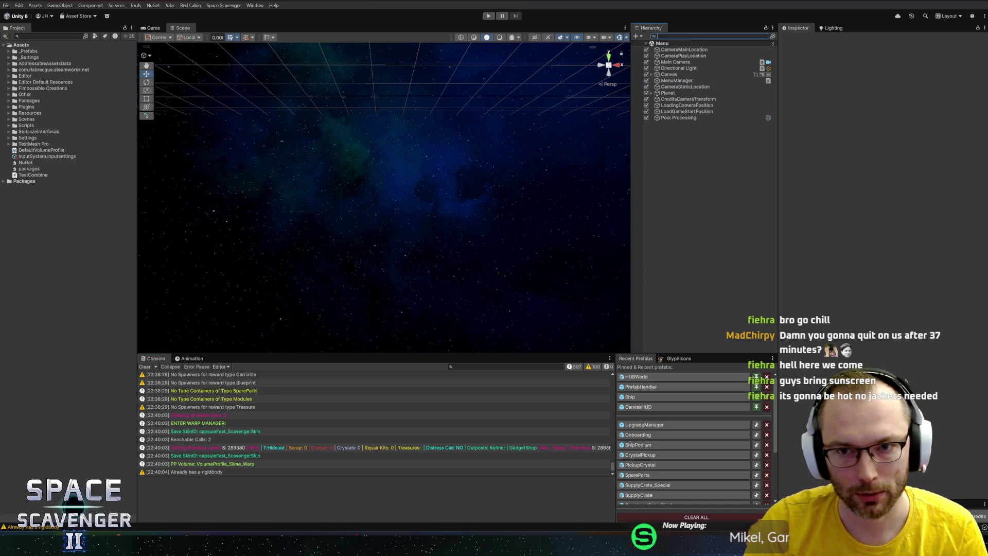
type("wishl")
left_click(678, 50)
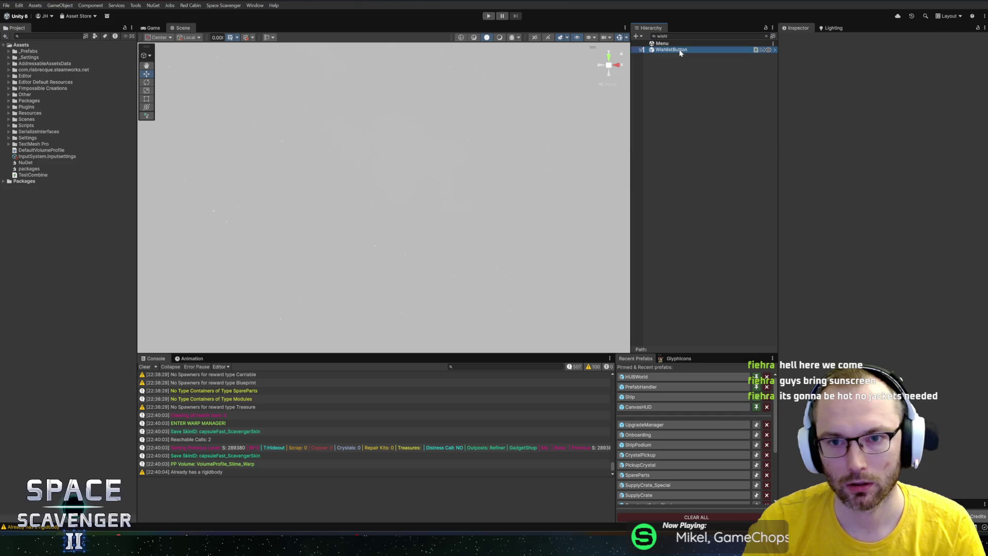
left_click(766, 36)
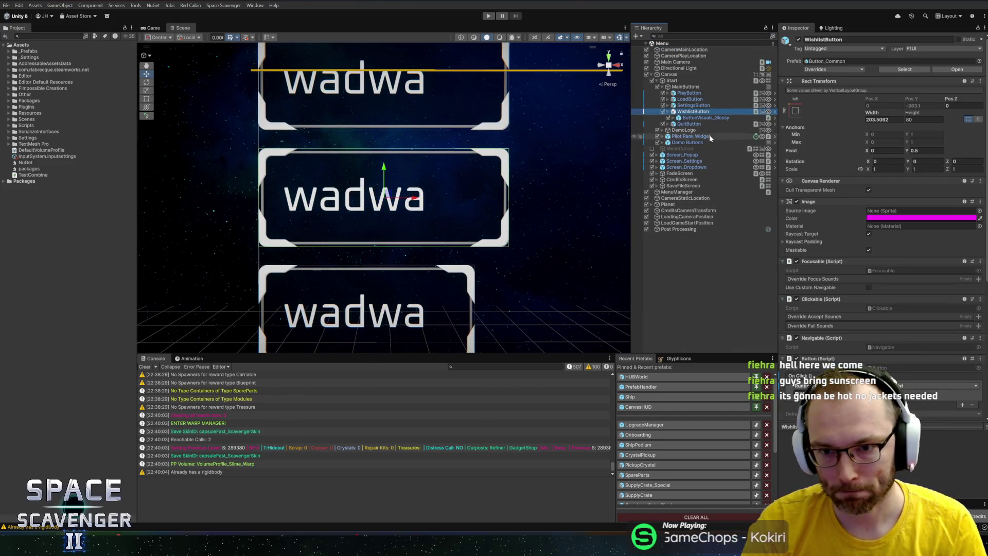
left_click(706, 118)
left_click(973, 320)
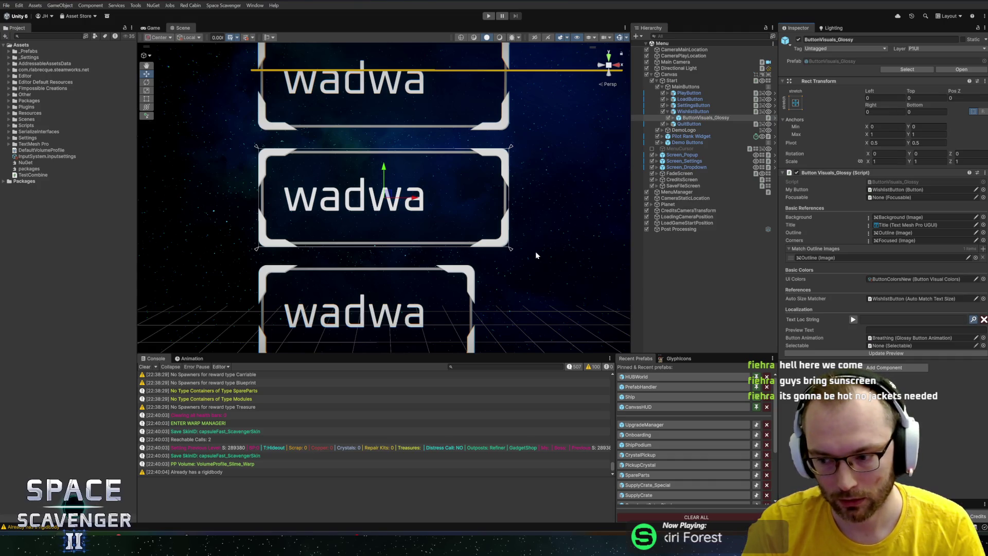
type("wishlist")
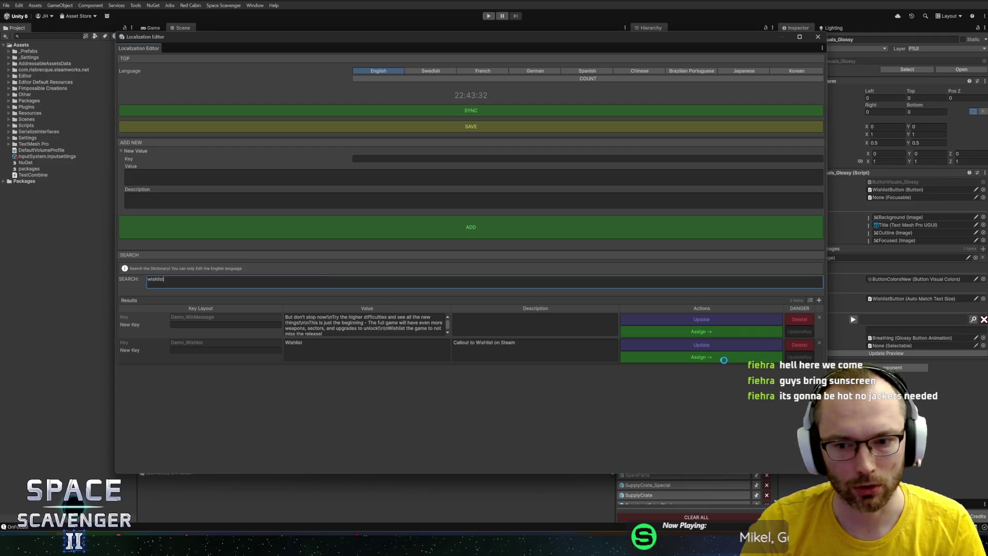
left_click(722, 359)
left_click(817, 37)
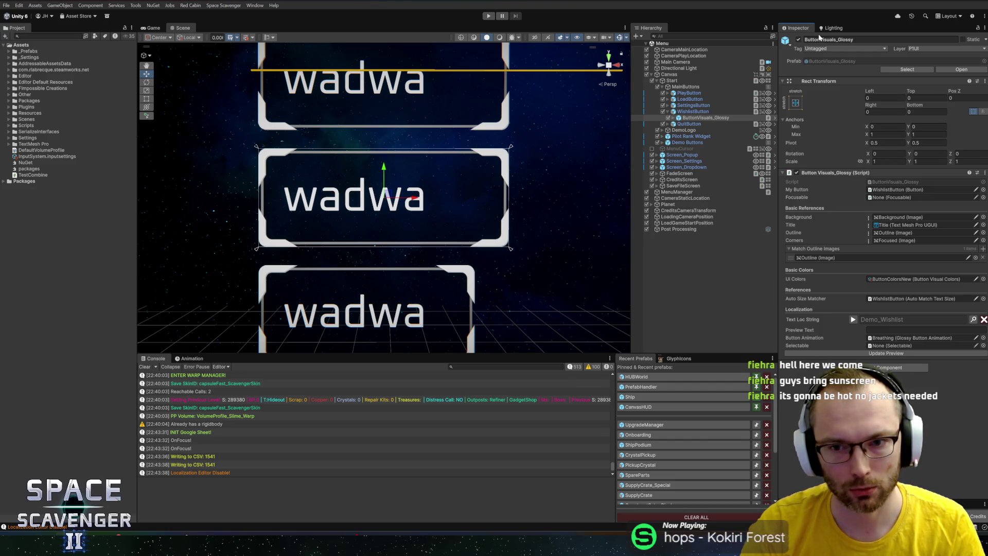
Open the Title object's LocalizedText script in Rider via Edit Script
left_click(911, 338)
left_click(684, 117)
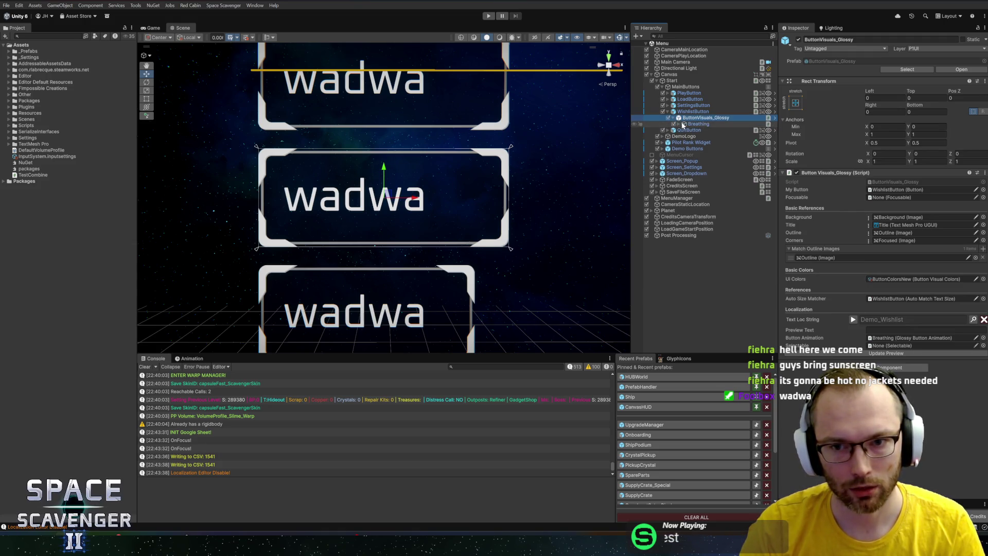
left_click(678, 124)
left_click(697, 143)
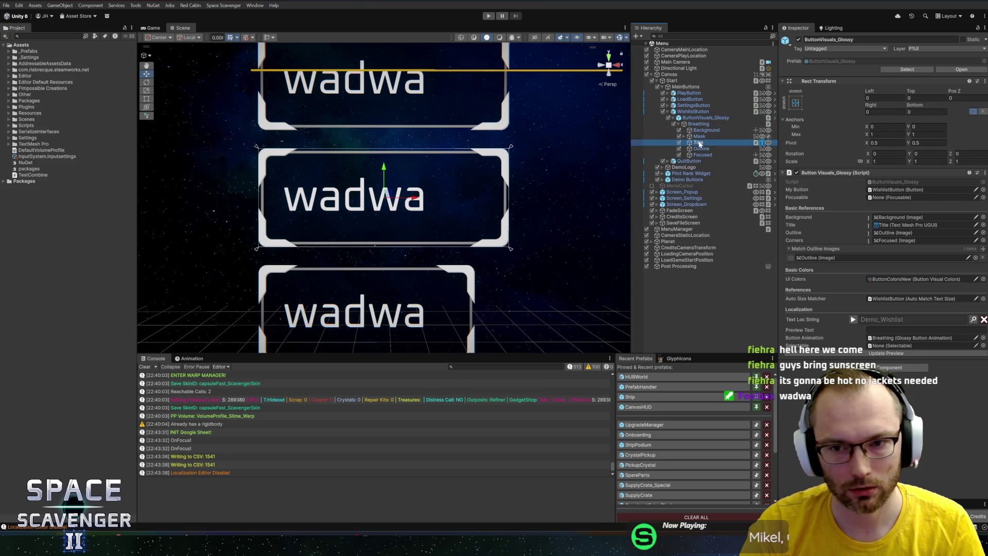
scroll(846, 268, "down", 10)
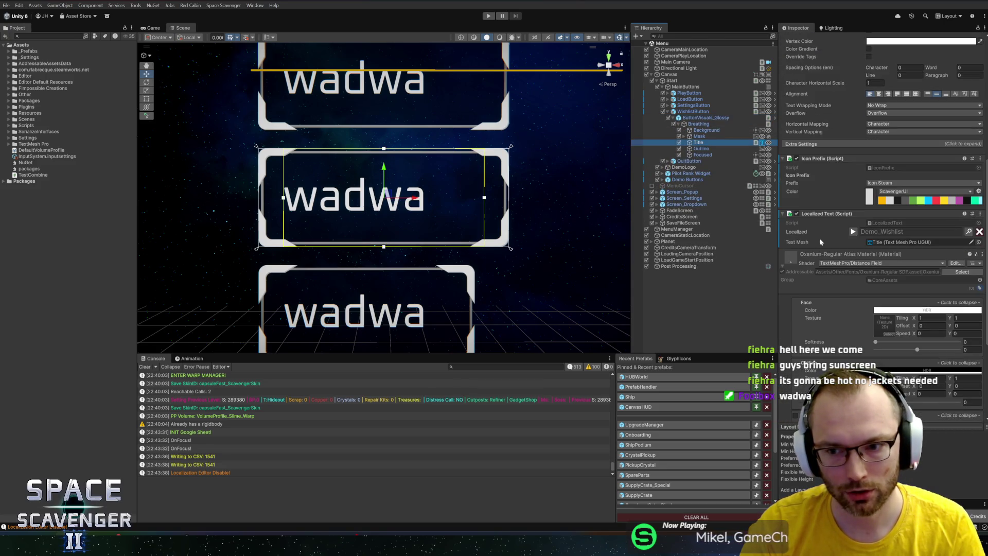
right_click(824, 216)
left_click(885, 317)
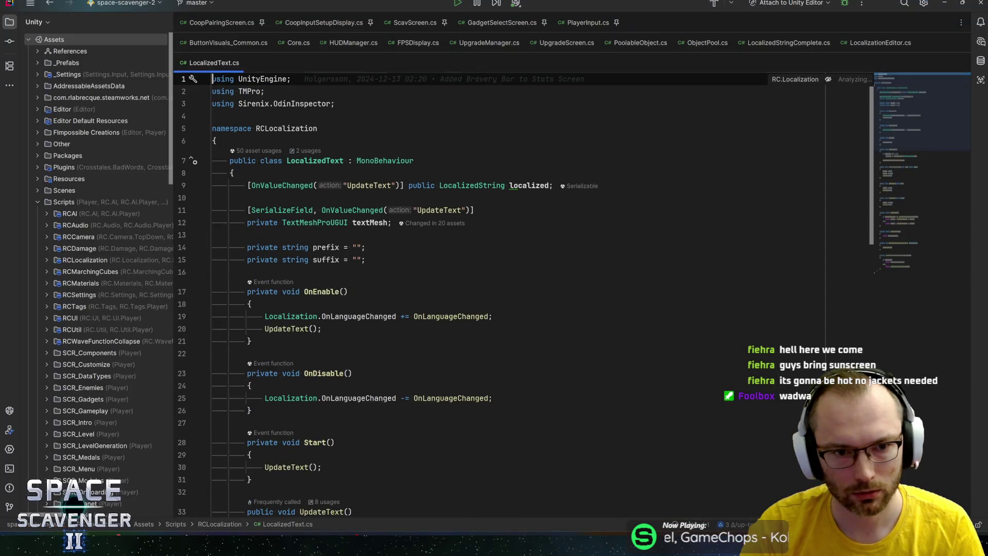
Follow OnLanguageChanged in LocalizedText.cs to the UpdateText declaration
left_click(422, 316)
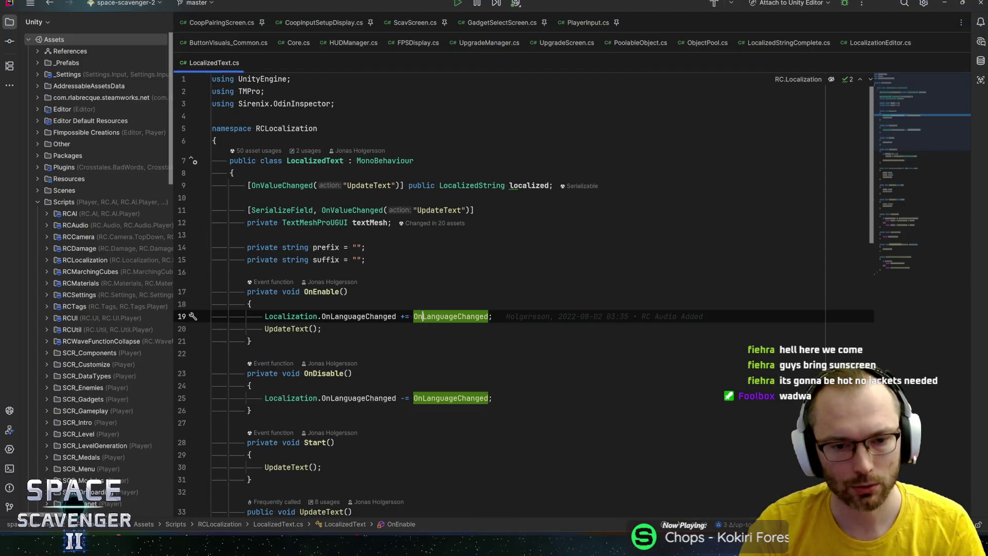
scroll(514, 309, "down", 1)
scroll(514, 294, "down", 15)
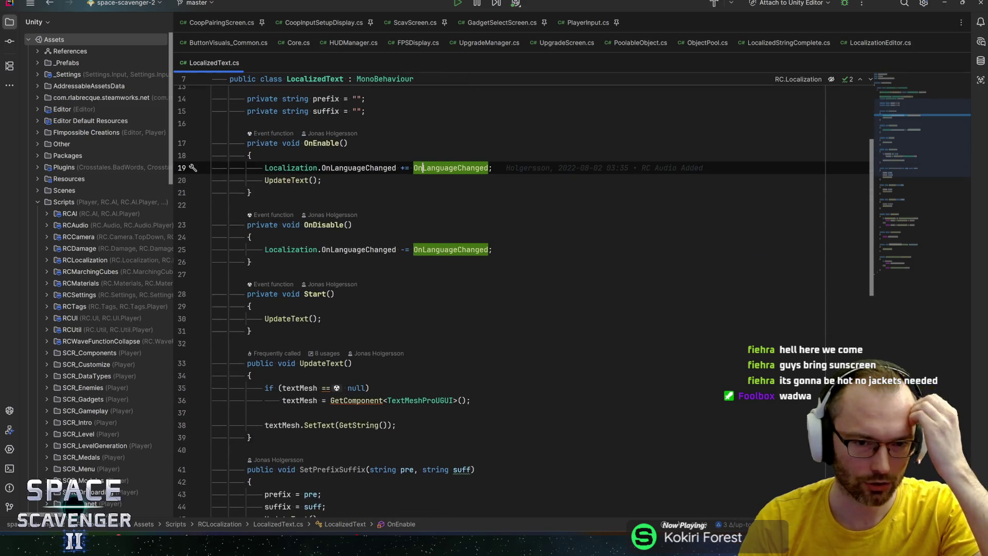
scroll(514, 293, "down", 2)
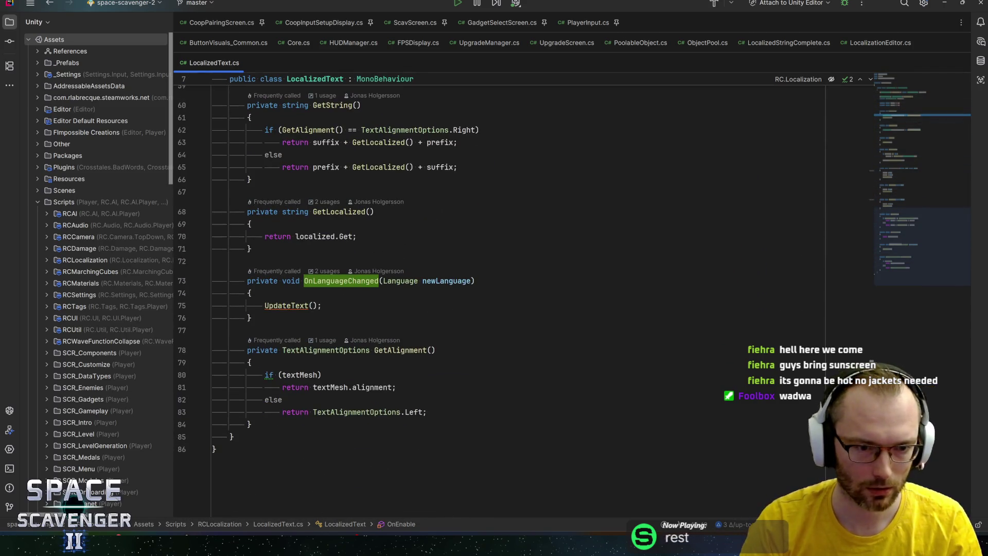
left_click(278, 304)
key("ctrl+b")
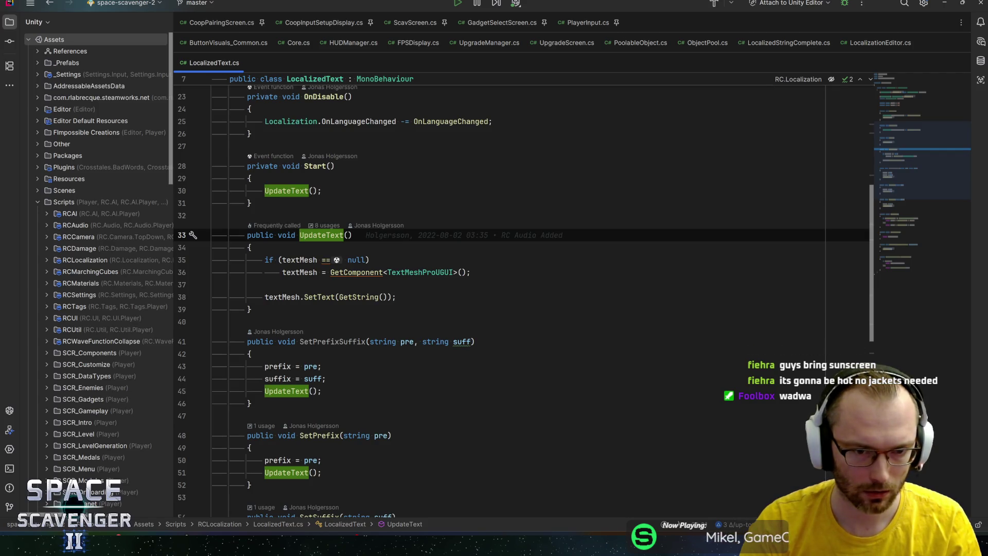
Jump to GetString's declaration, navigate back through the code, and return to Unity
left_click(359, 297)
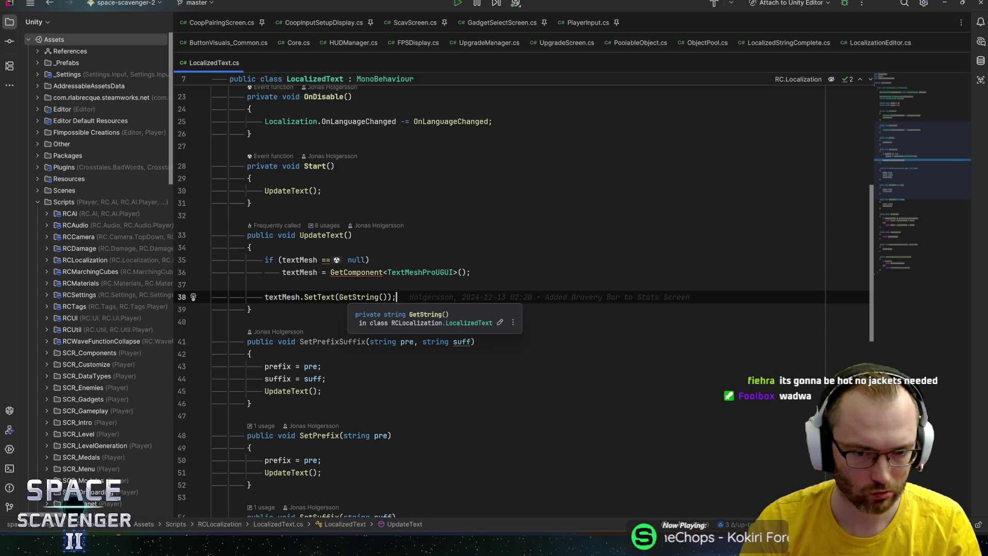
key("ctrl+b")
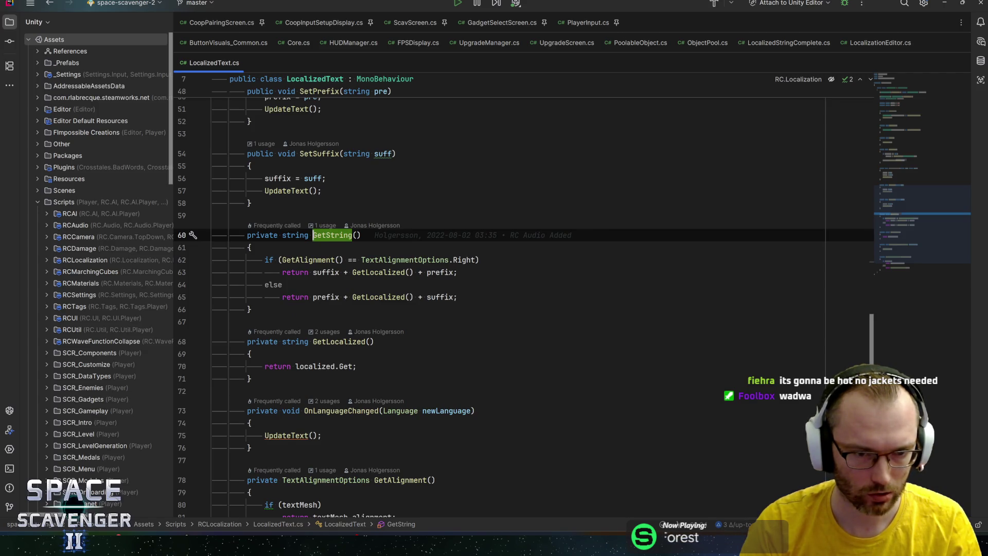
key("ctrl+alt+Left")
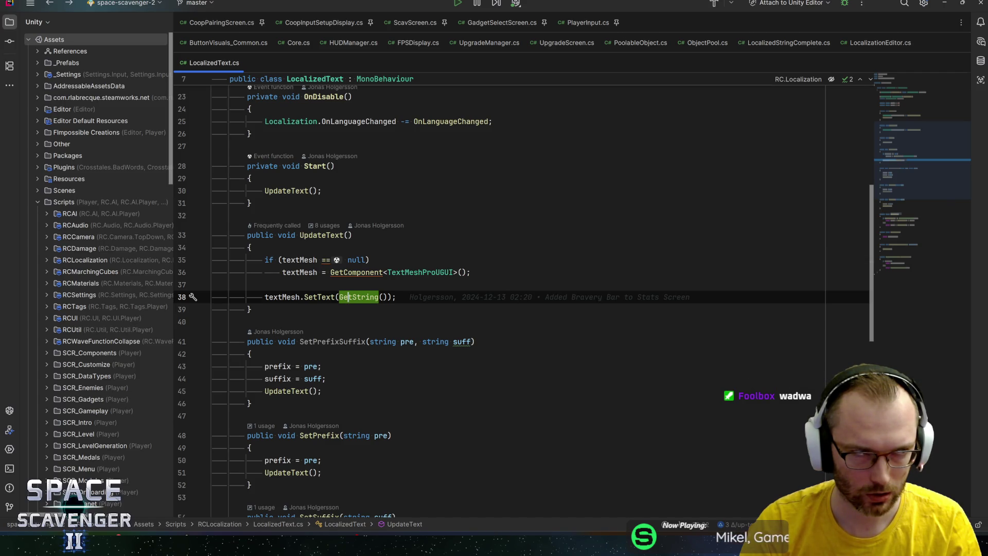
key("ctrl+alt+Left")
key("ctrl+alt+Left")
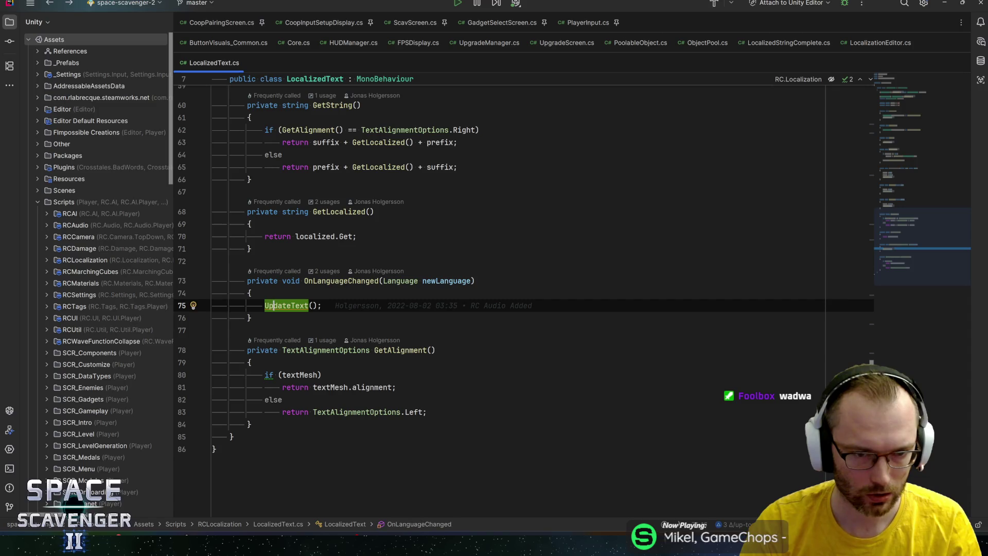
key("alt+Tab")
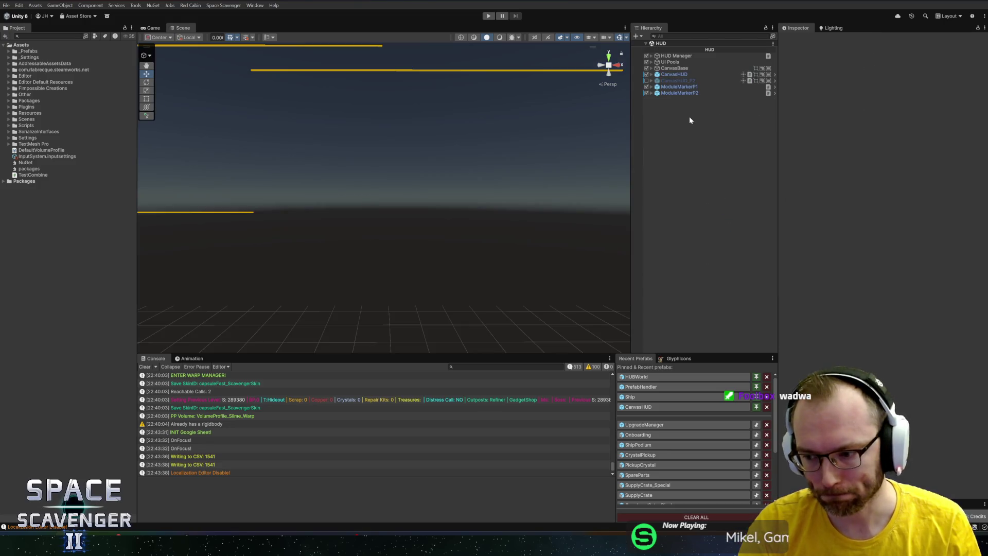
Filter the HUD hierarchy for 'pause' and reveal Screen_Pause in the full tree
left_click(685, 36)
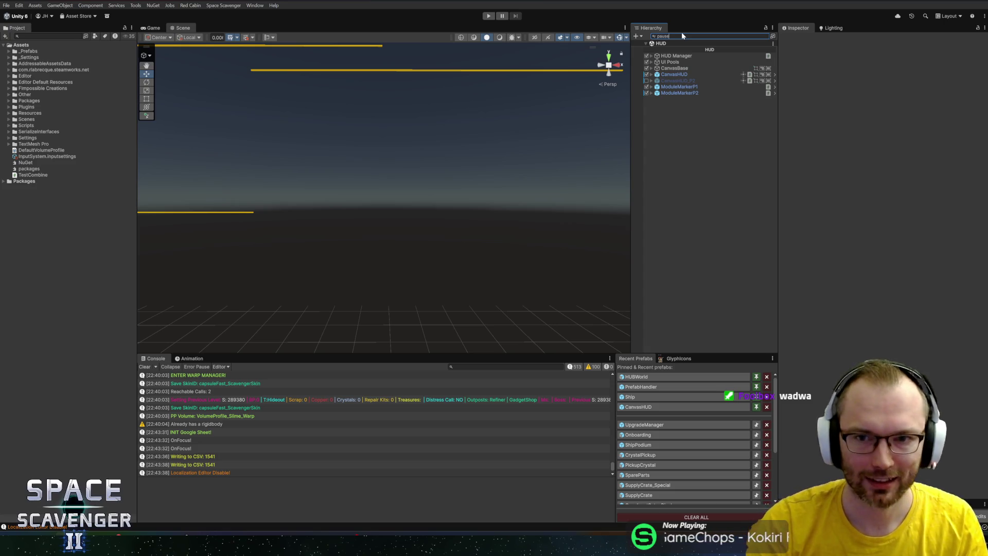
type("pause")
left_click(671, 56)
left_click(766, 36)
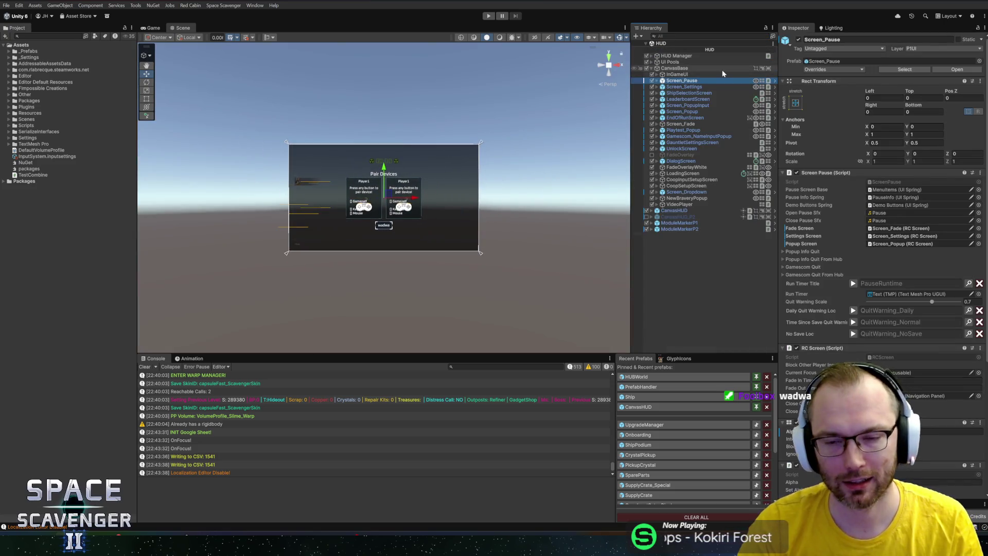
left_click(684, 87)
Expand the pause menu down to WishlistButton's ButtonVisuals_Glossy child
key("Down")
key("Down")
key("Right")
key("Down")
key("Down")
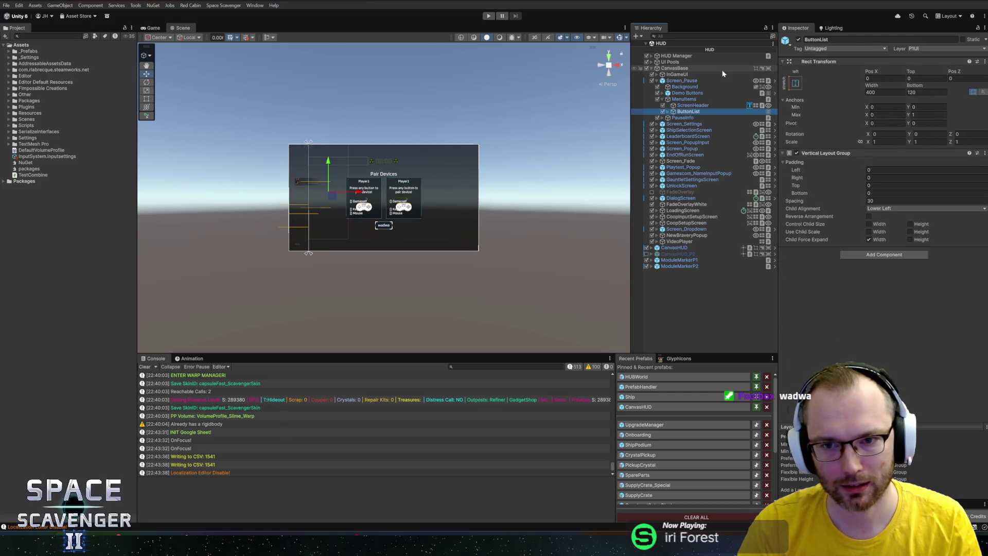
key("Right")
key("Down")
key("Down")
key("Down")
scroll(797, 205, "down", 5)
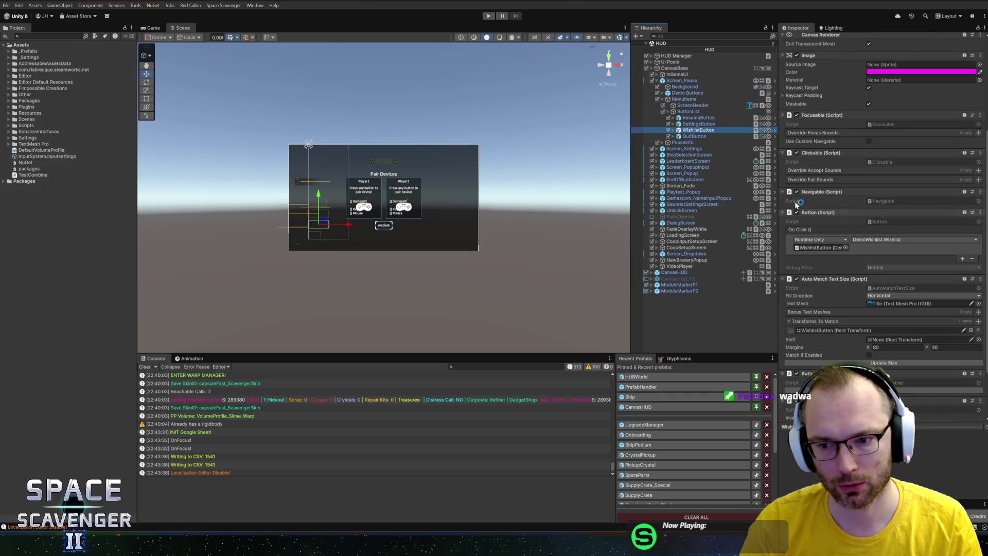
key("Right")
key("Down")
Assign the Demo_Wishlist key, save the HUD prefab, and switch to GitHub Desktop
left_click(973, 320)
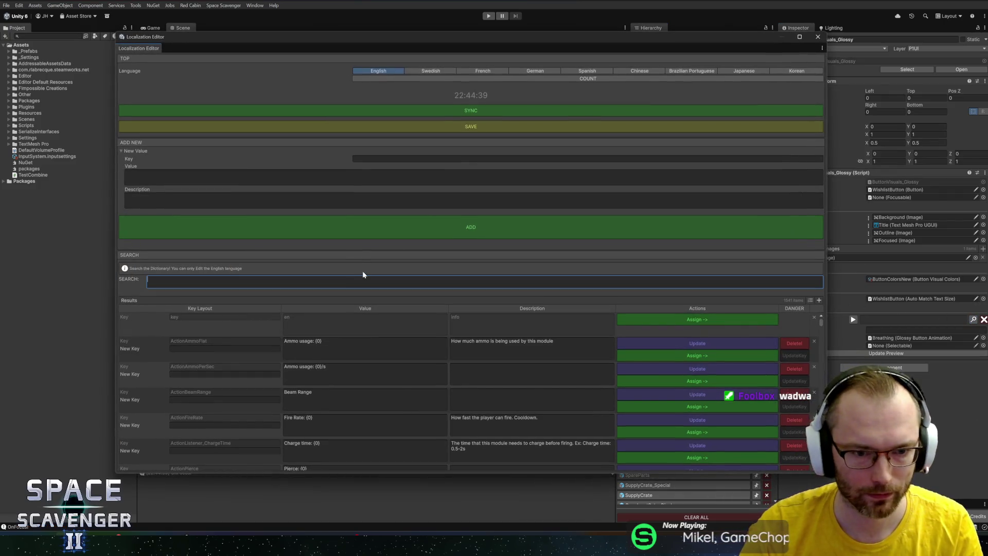
type("wishlist")
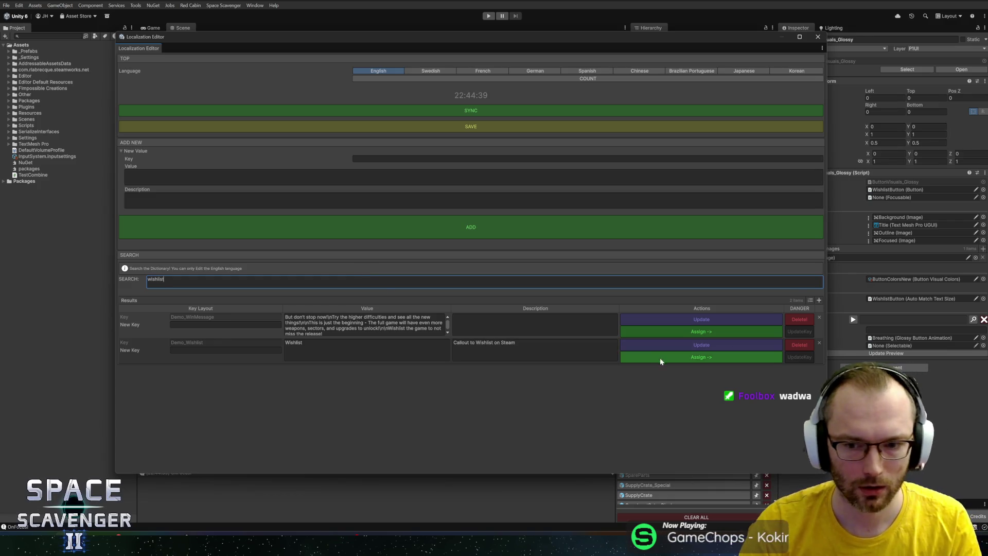
left_click(661, 360)
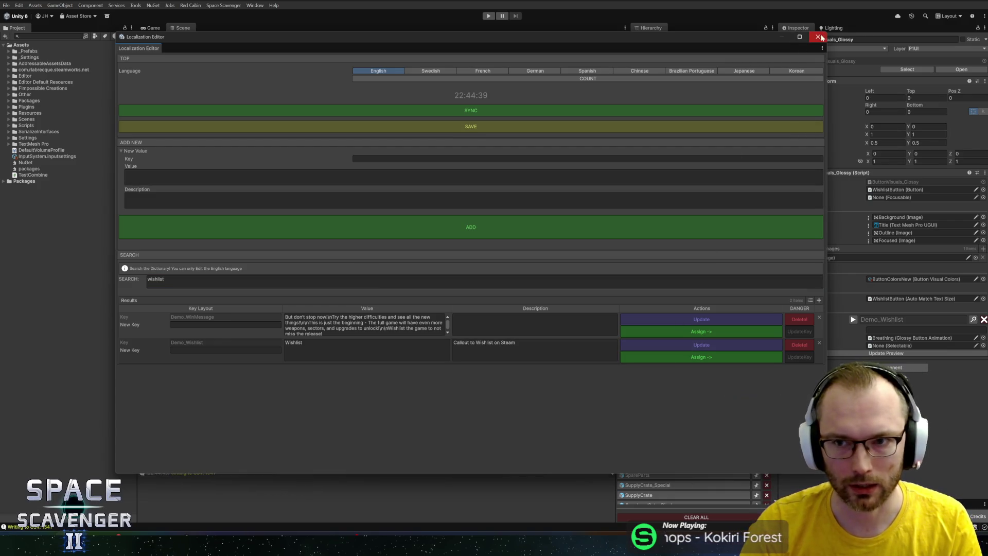
left_click(818, 36)
key("ctrl+s")
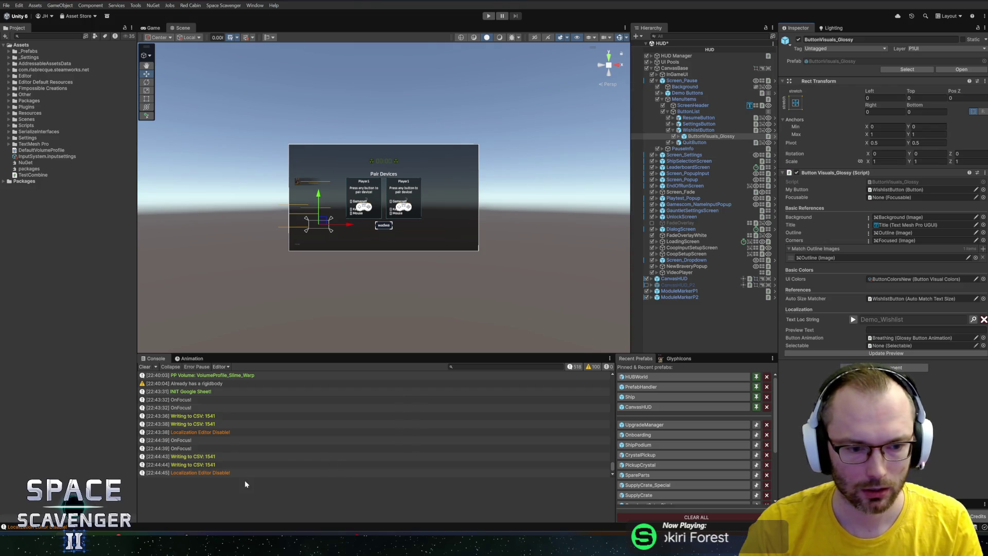
key("alt+Tab")
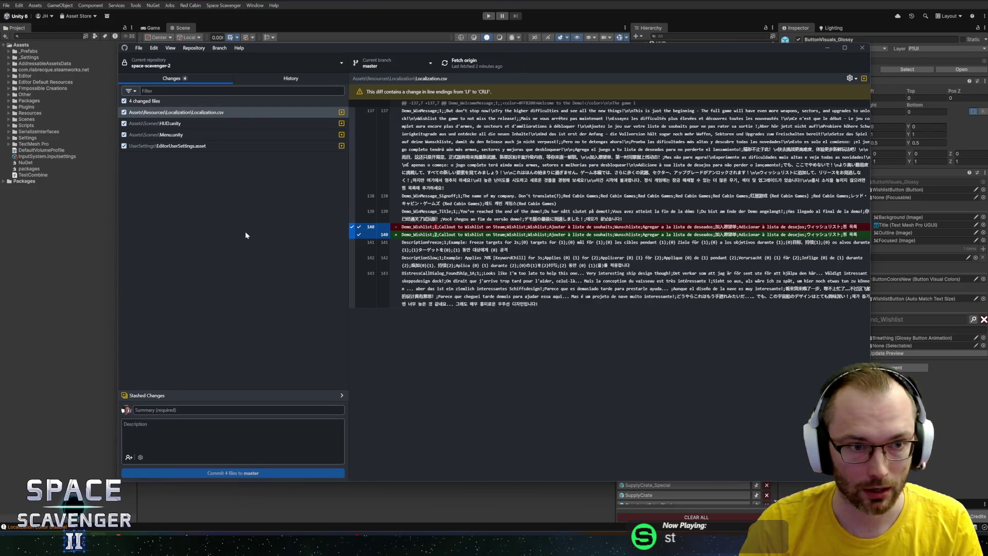
Compare the old and new Demo_Wishlist text on line 140 of the Localization.csv diff, then return to Rider
left_click_drag(439, 227, 435, 235)
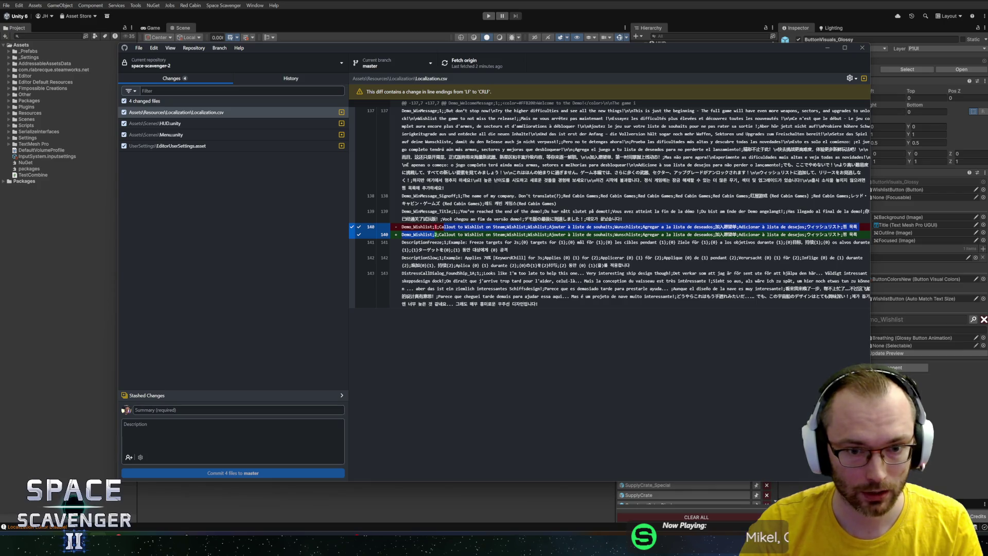
left_click(435, 234)
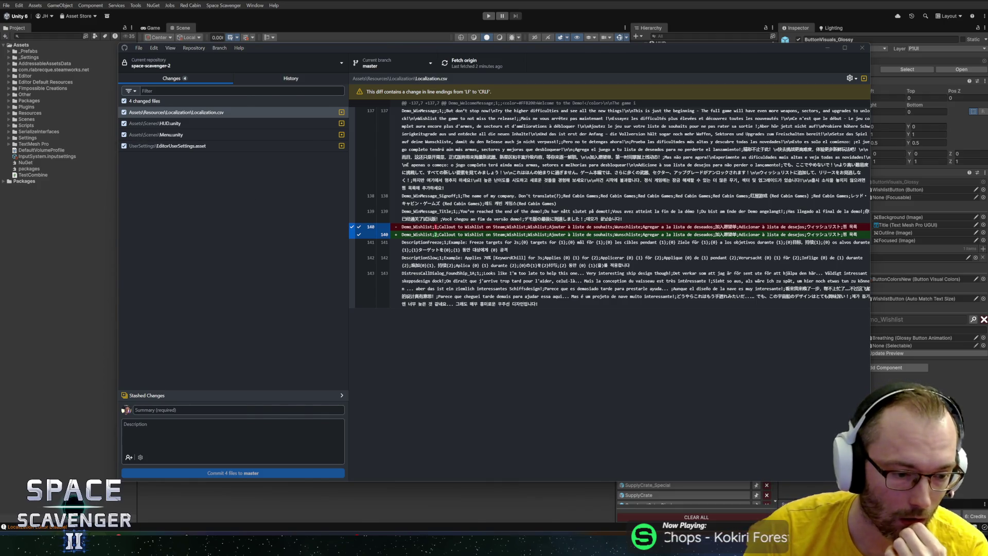
key("alt+Tab")
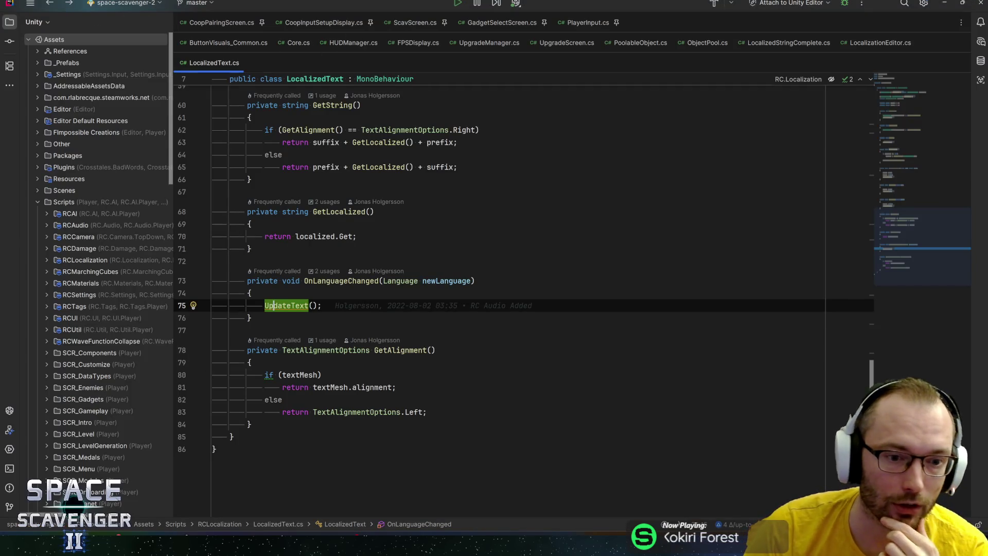
Switch to LocalizedStringComplete.cs and inspect the HasChanged and Replace calls in Assign
left_click(221, 23)
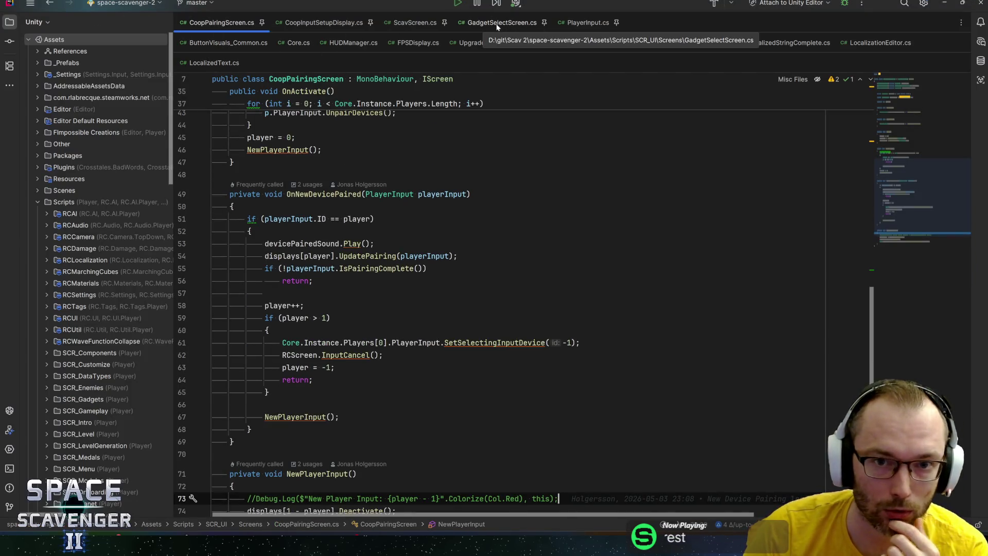
left_click(340, 26)
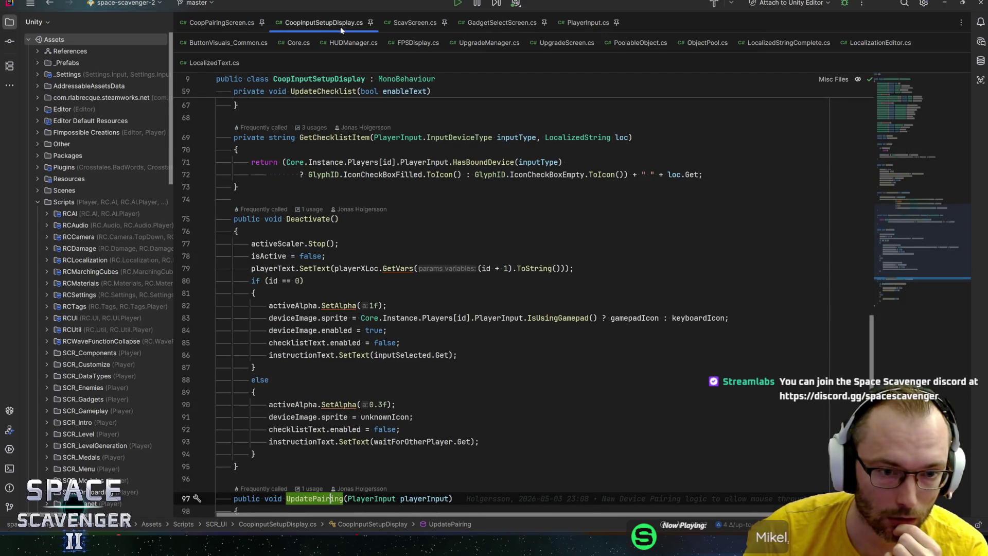
left_click(764, 44)
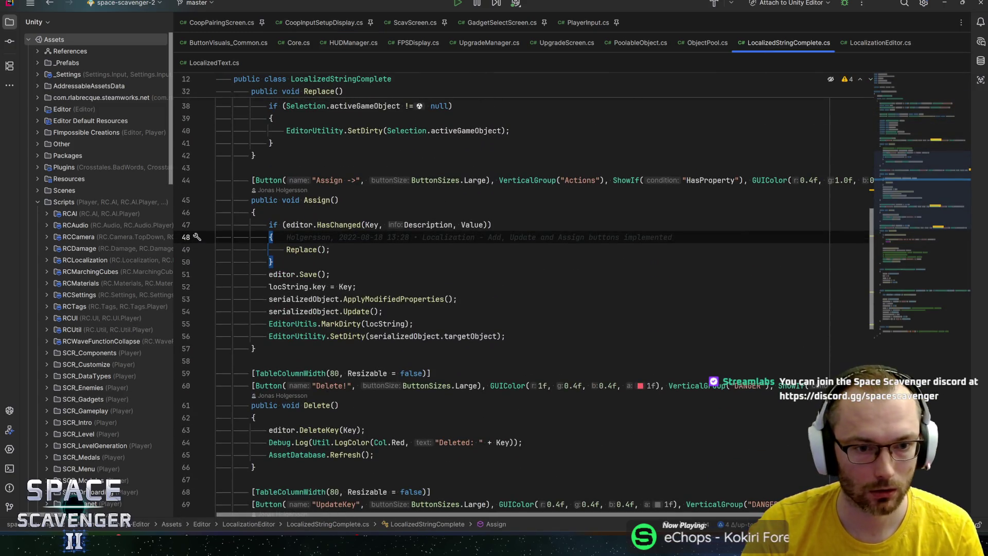
key("Up")
left_click(338, 225)
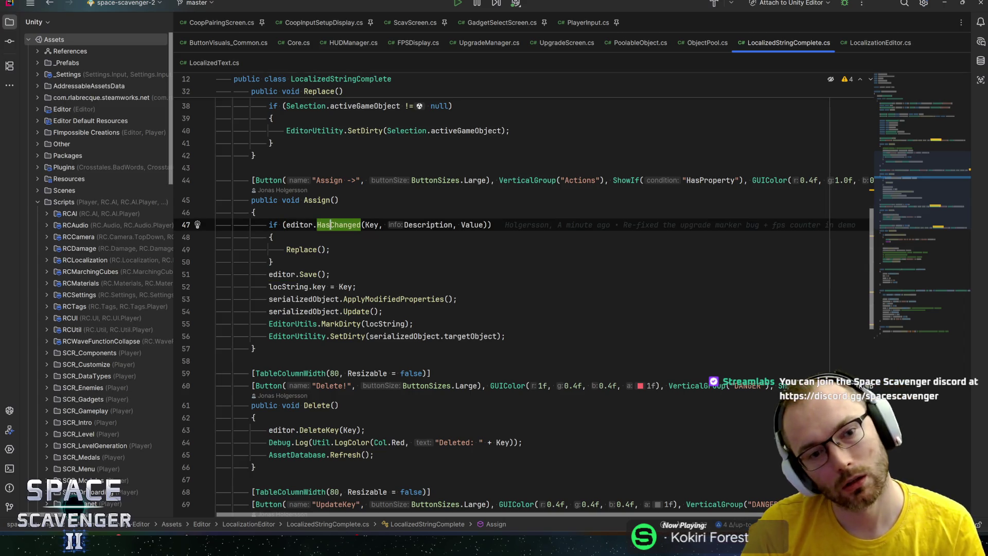
left_click(330, 249)
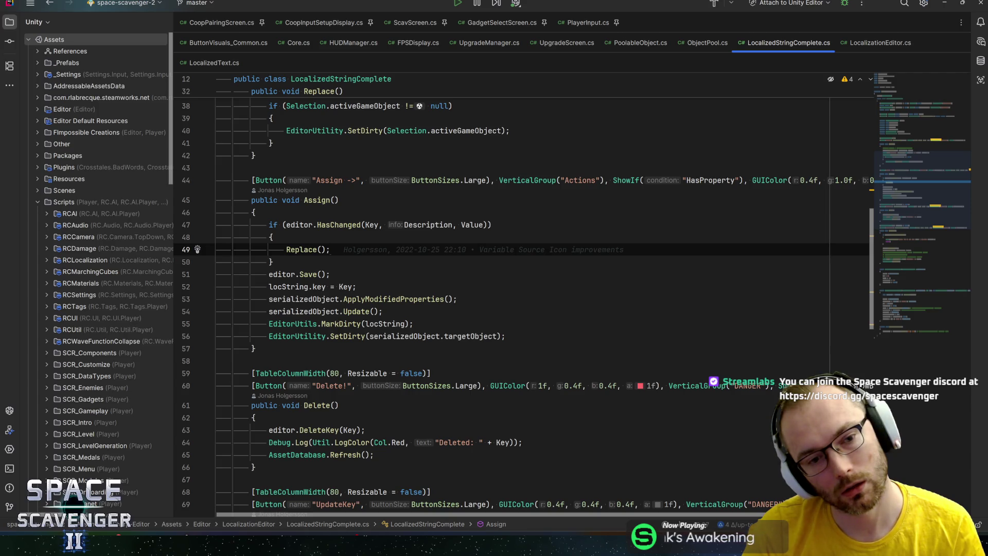
Check Save's definition, come back, and review all usages of Key on line 52
left_click(308, 275, "ctrl")
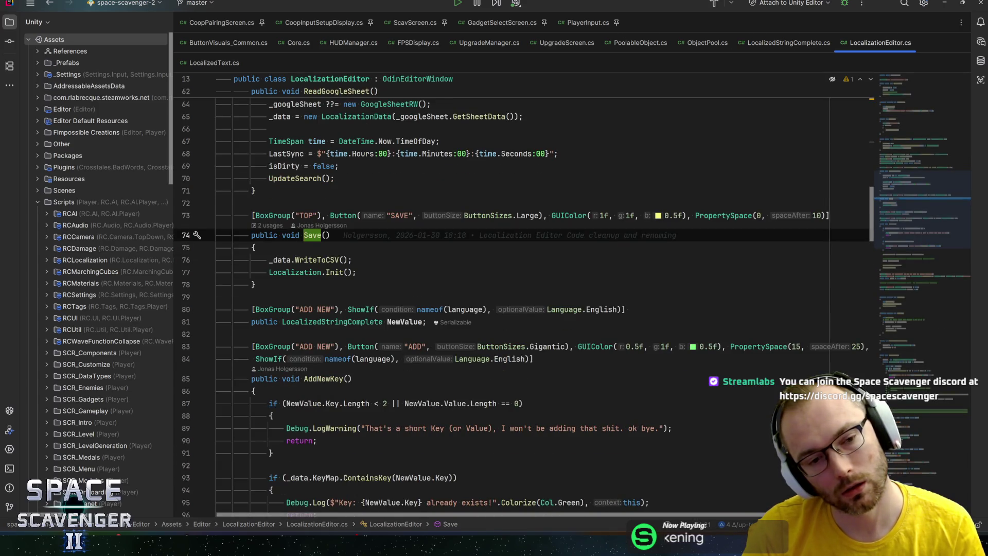
key("ctrl+alt+Left")
left_click(317, 287)
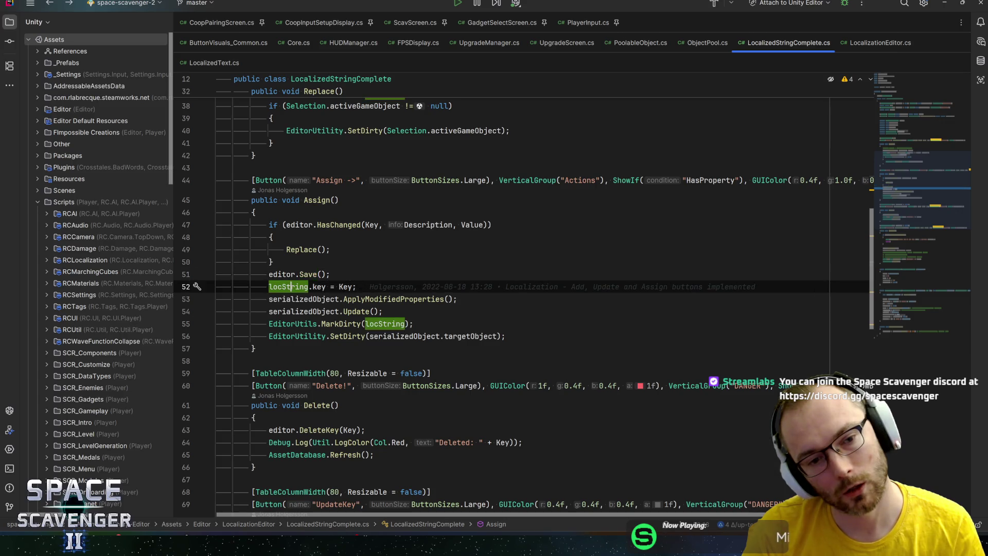
left_click(345, 286)
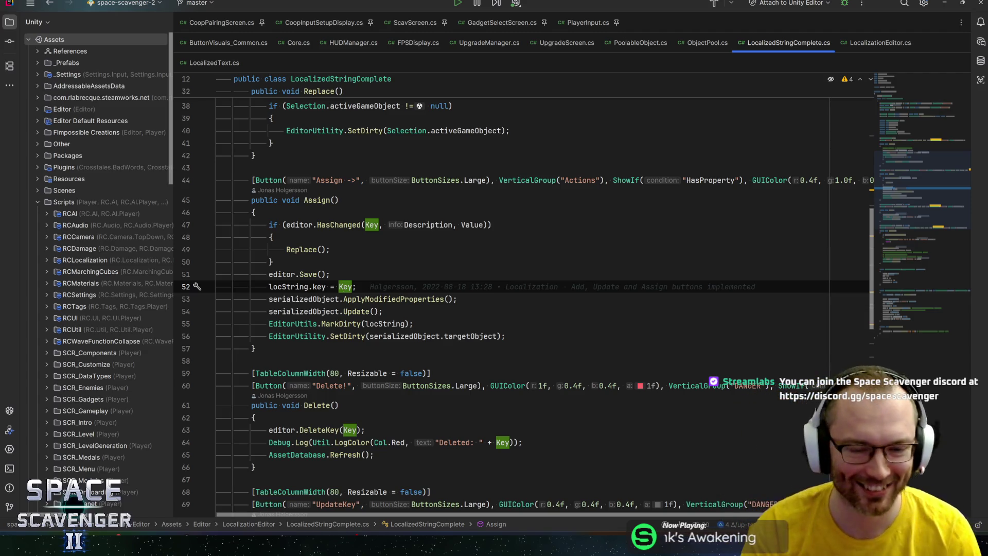
left_click(330, 275)
key("Down")
key("Down")
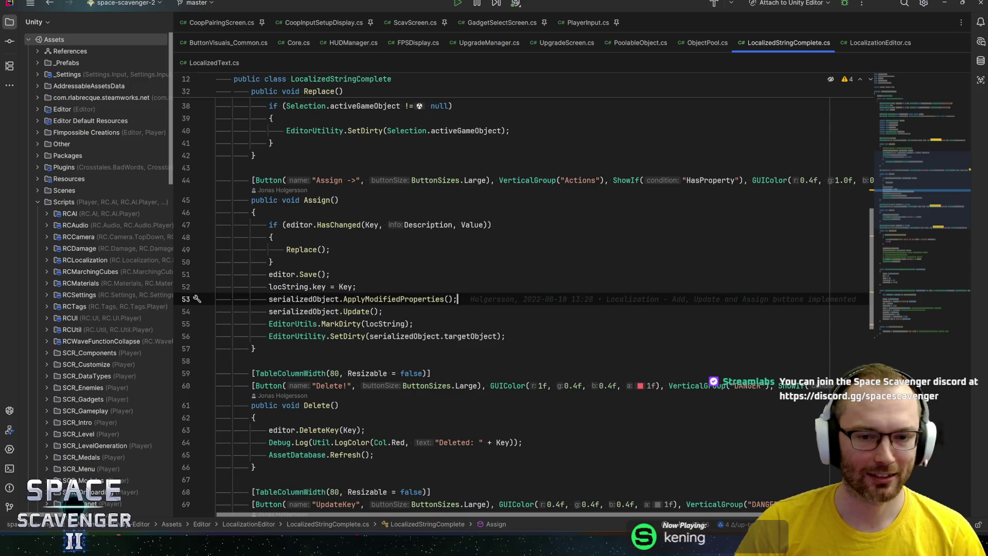
key("Up")
key("Down")
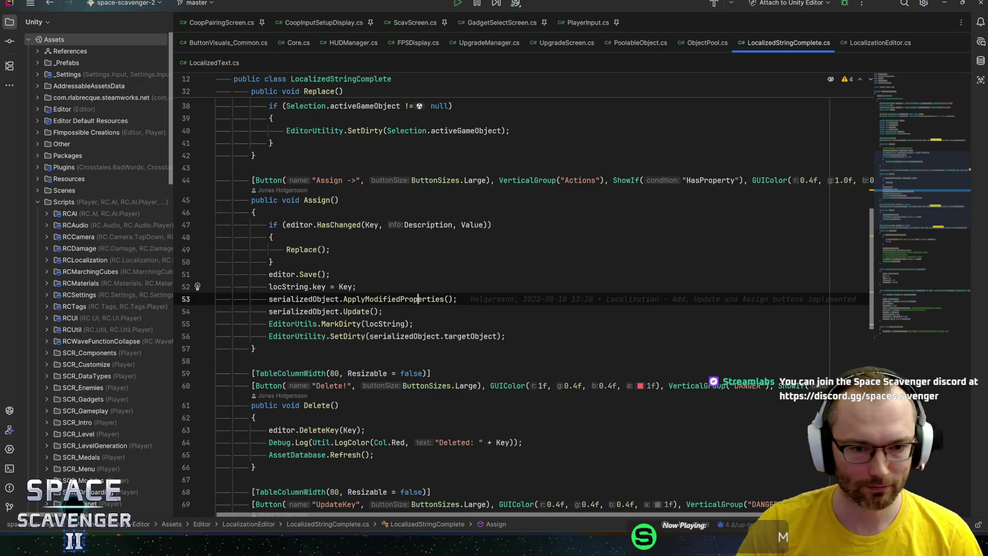
Inspect ApplyModifiedProperties' definition, navigate back, then open HasChanged's definition in LocalizationEditor.cs
key("F12")
key("ctrl+alt+Left")
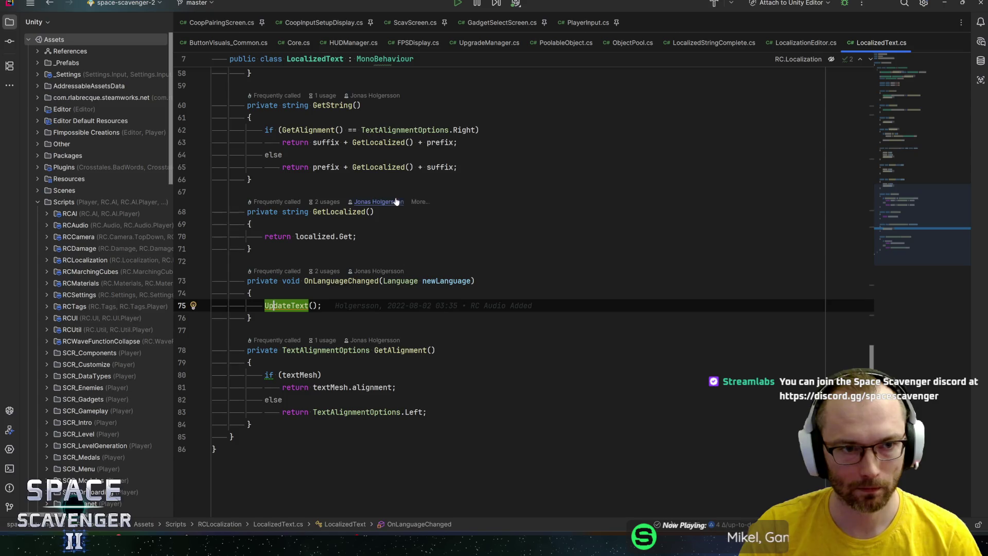
key("ctrl+w")
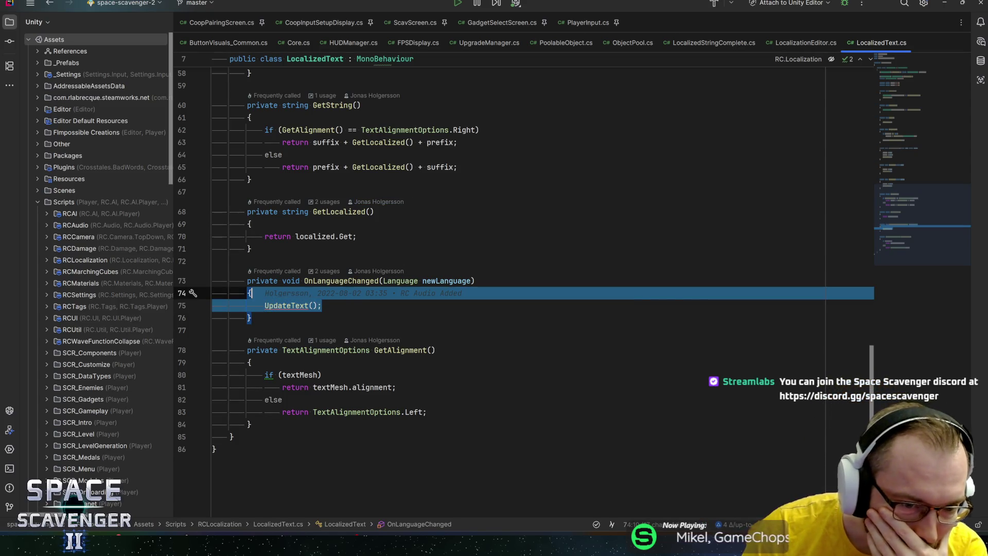
key("ctrl+alt+Left")
key("ctrl+alt+Left")
key("ctrl+alt+Left")
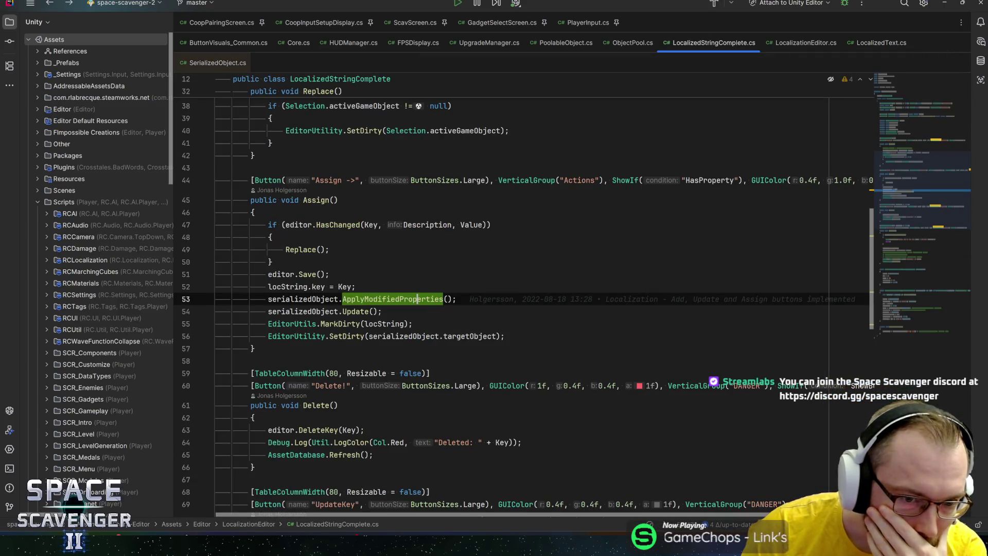
key("ctrl+alt+Left")
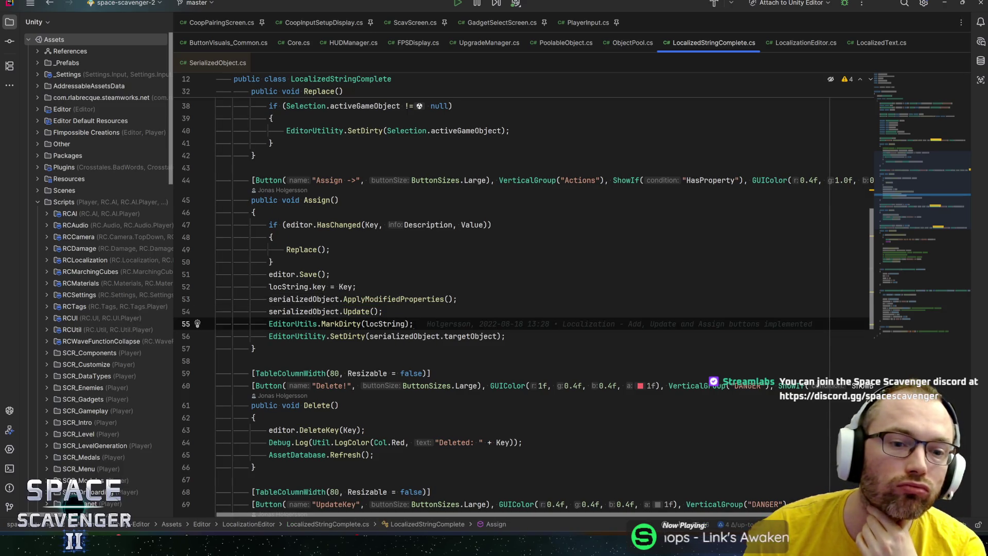
key("ctrl+alt+Left")
key("ctrl+Right")
key("ctrl+Right")
key("ctrl+b")
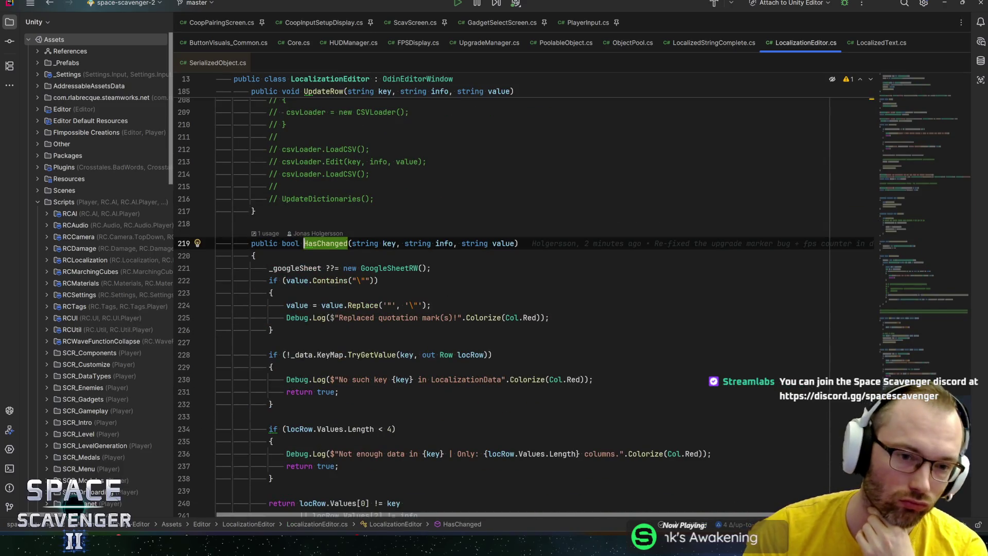
scroll(514, 309, "down", 2)
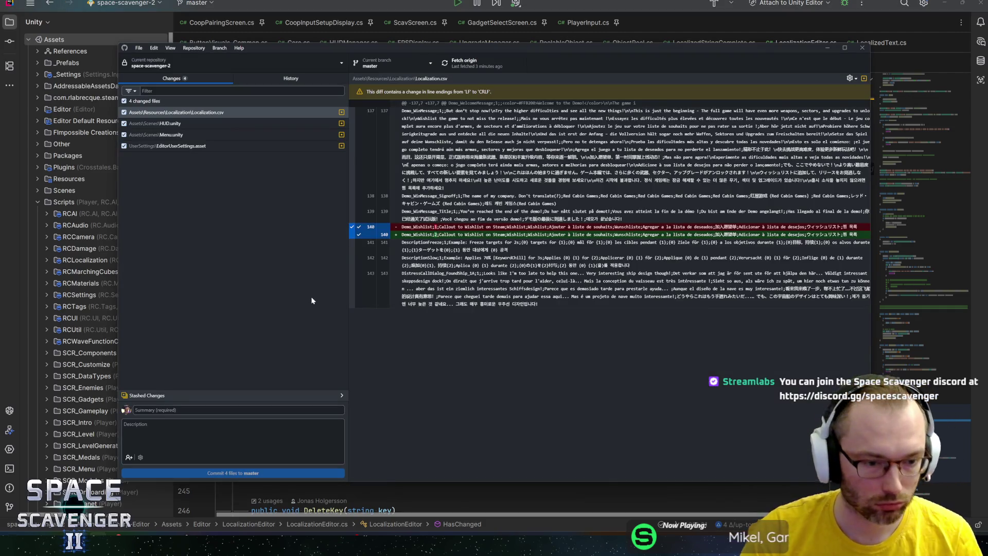
key("alt+Tab")
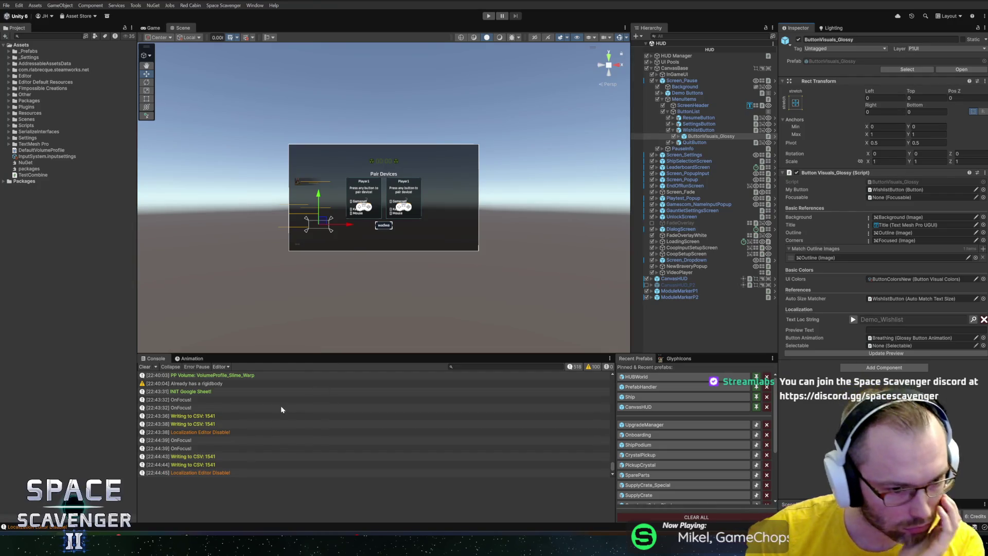
scroll(250, 400, "up", 5)
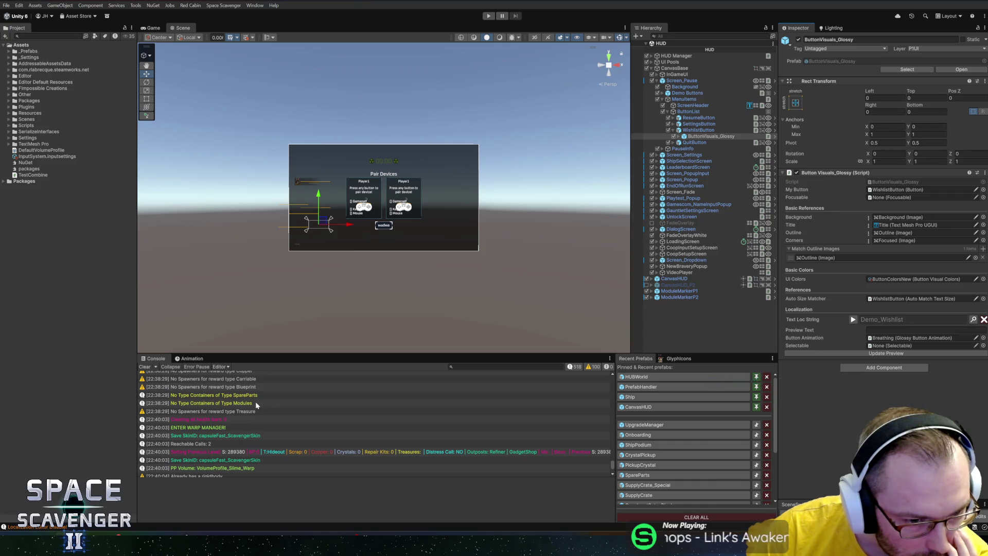
scroll(256, 405, "down", 5)
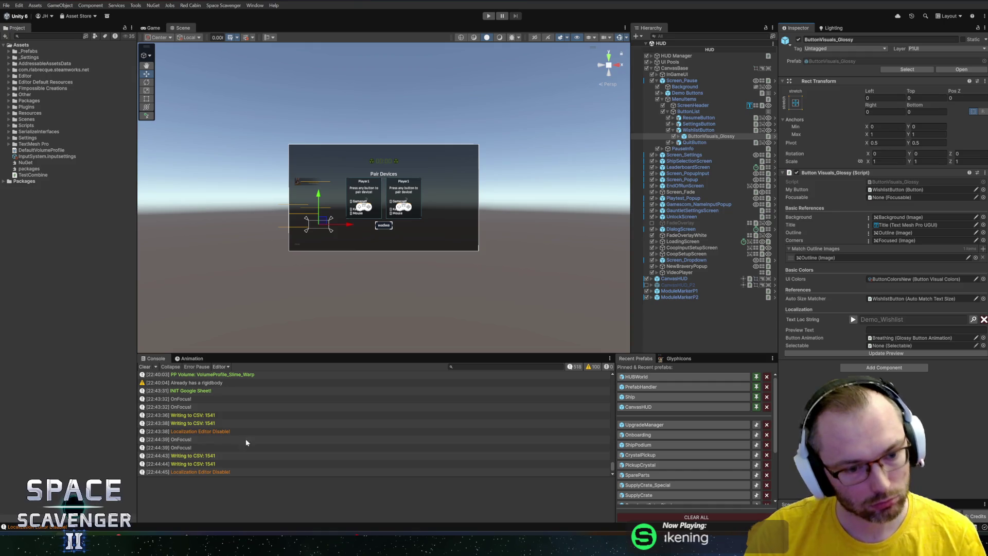
key("alt+Tab")
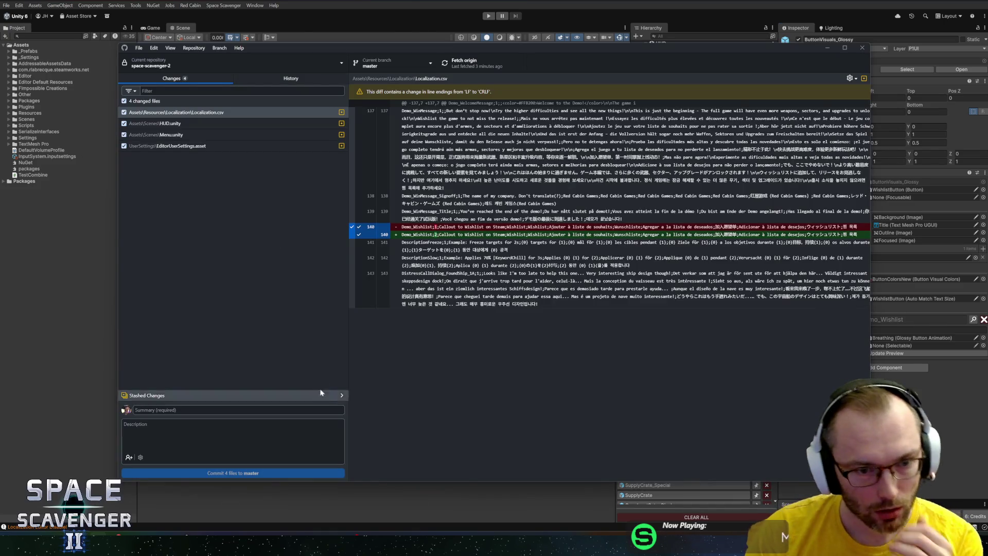
key("alt+Tab")
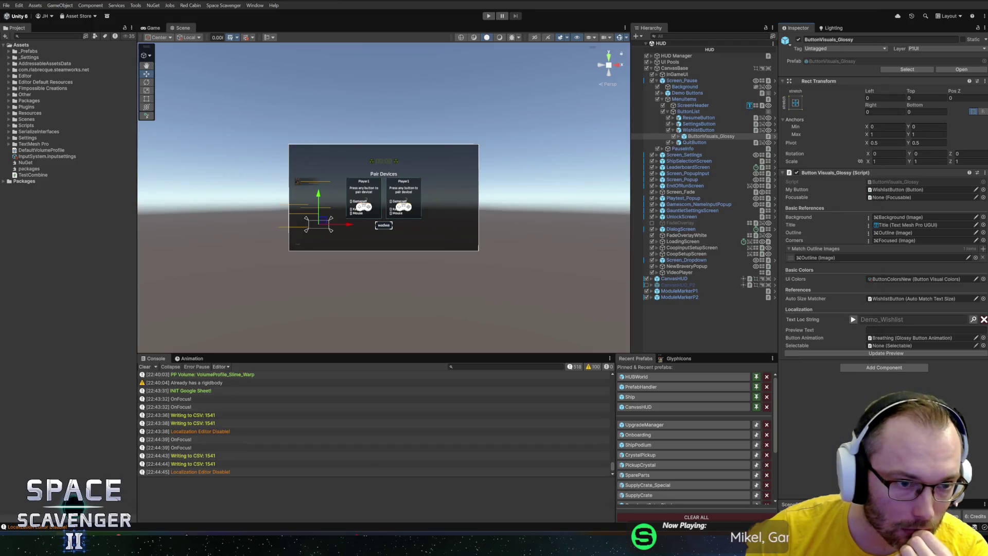
key("alt+Tab")
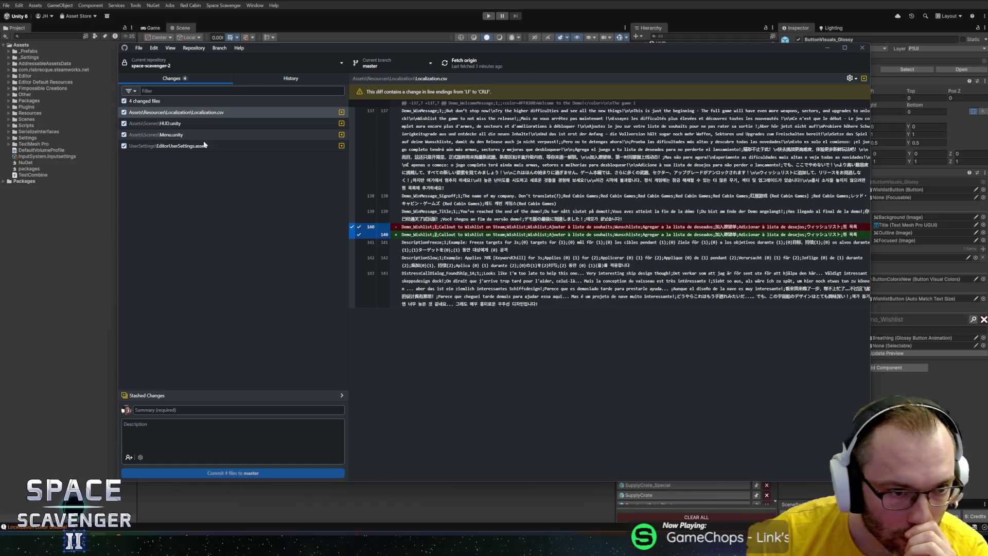
key("alt+Tab")
key("alt+Tab")
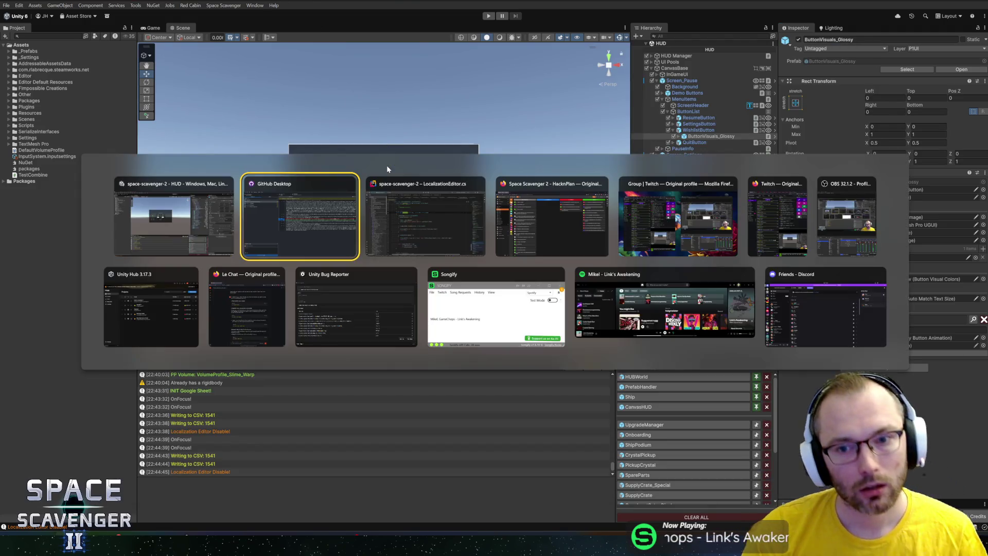
key("alt+Tab")
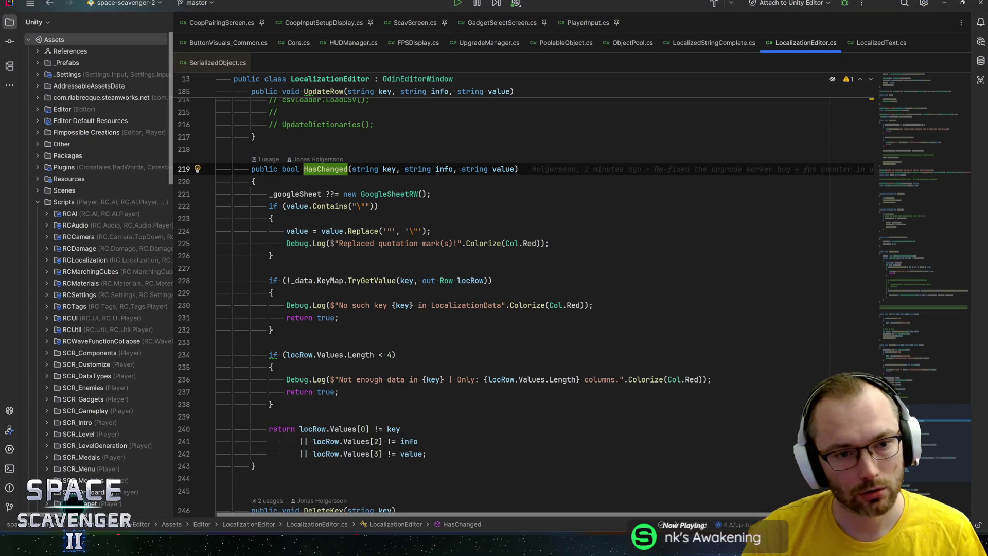
left_click(297, 193)
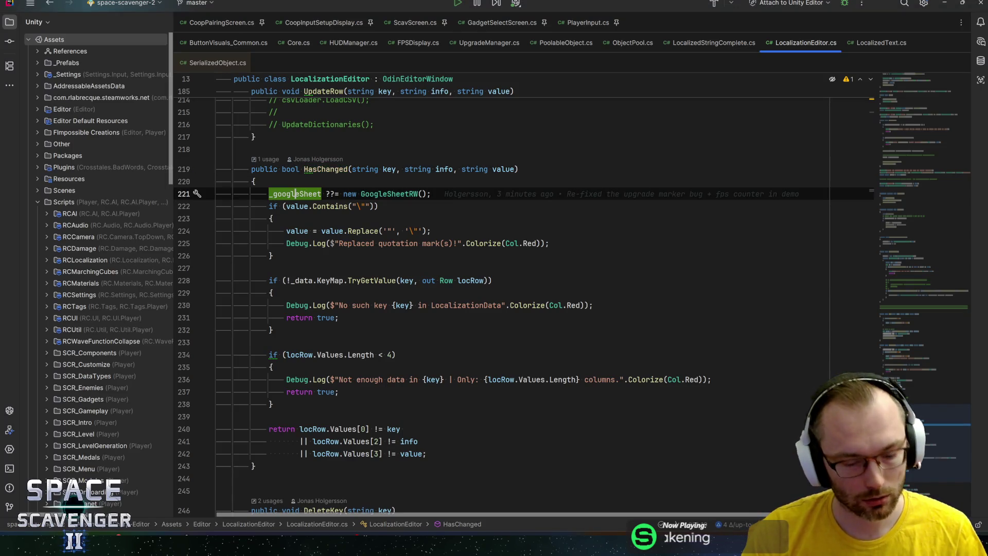
Set breakpoints on line 221 and the Replace and editor.Save lines, then attach to the Unity Editor
key("F9")
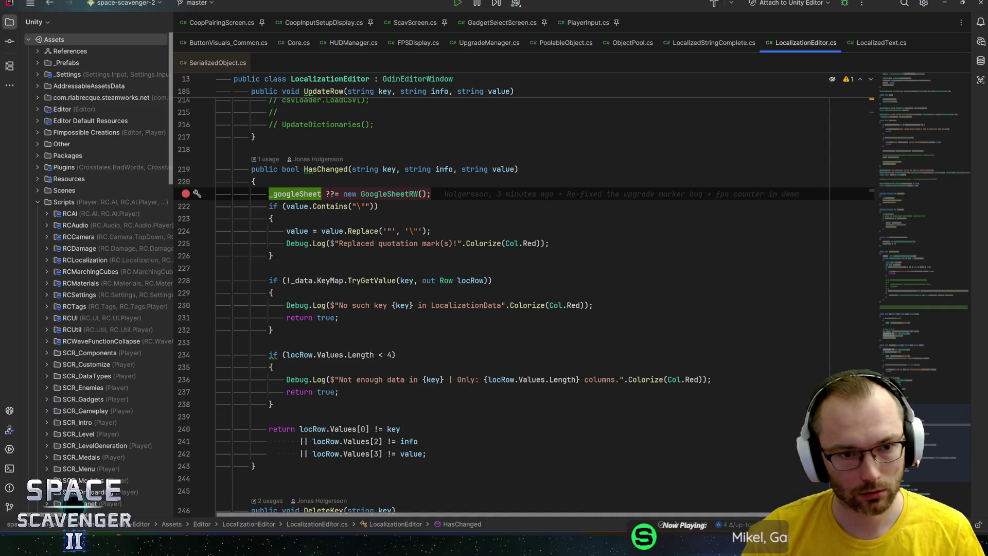
left_click(318, 169)
key("ctrl+b")
left_click(288, 268)
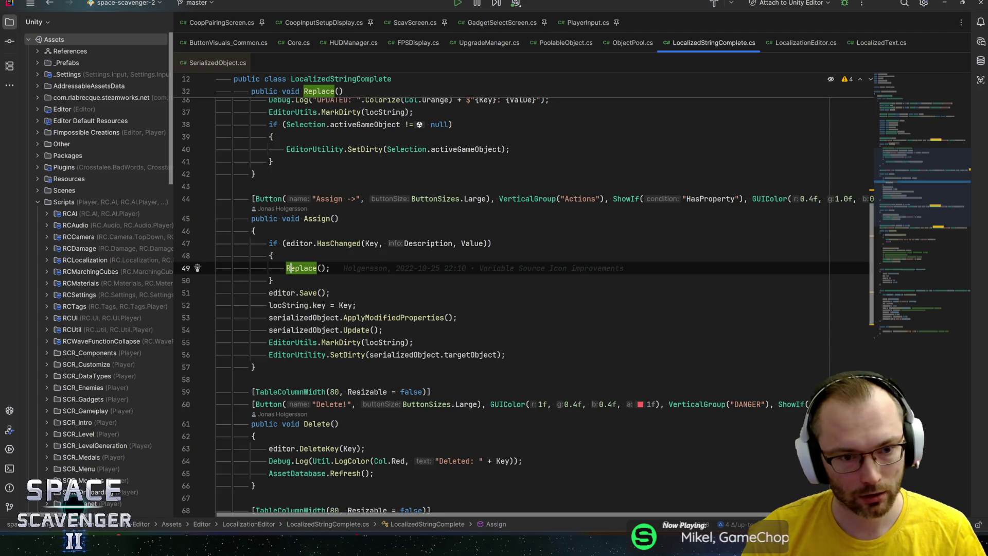
key("F9")
left_click(287, 293)
key("F9")
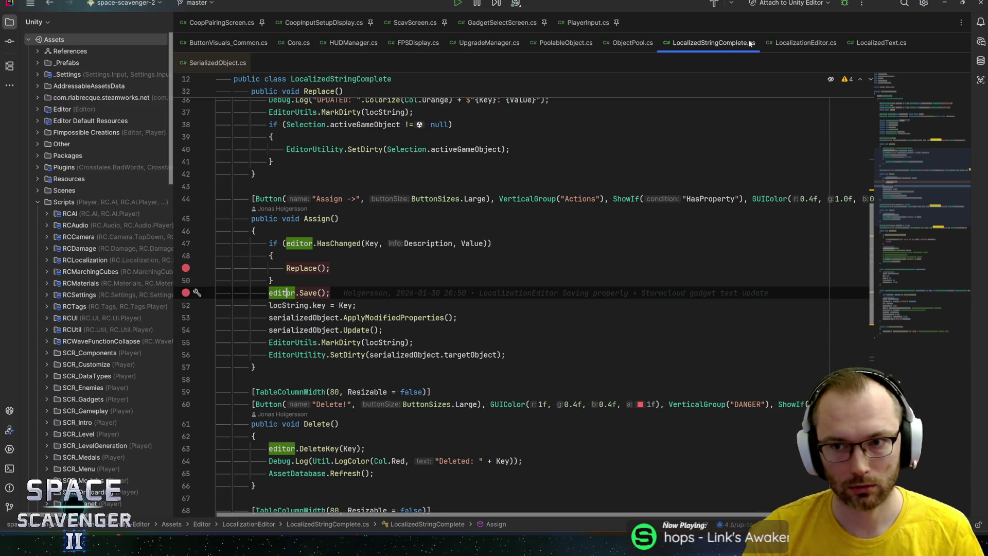
left_click(844, 3)
key("alt+Tab")
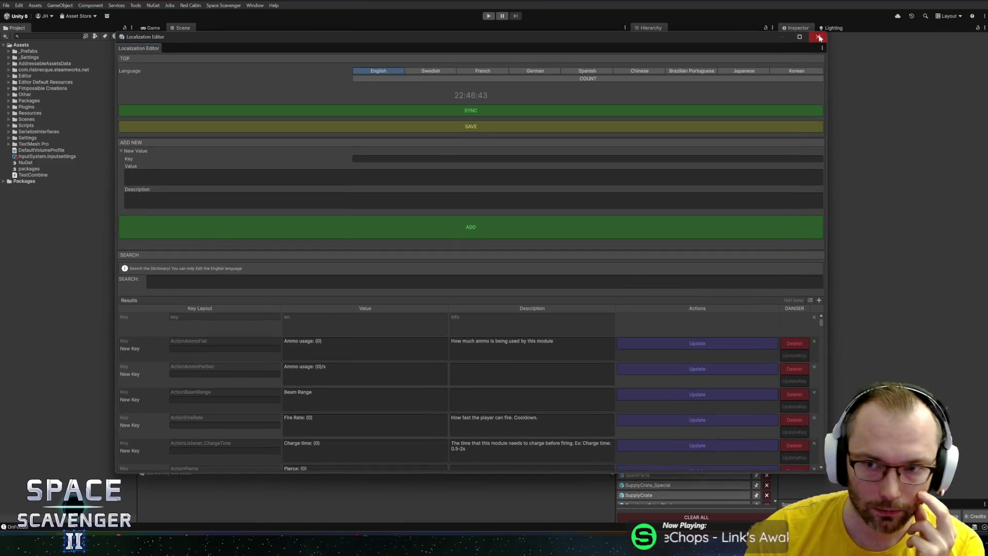
Select WishlistButton's ButtonVisuals_Glossy and assign Demo_Wishlist from the key picker, triggering the breakpoint
left_click(817, 37)
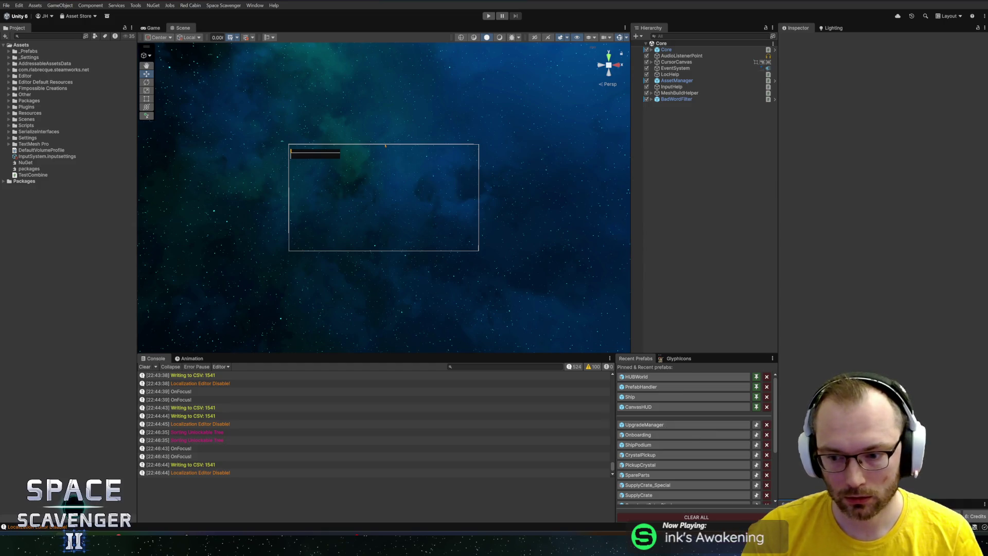
left_click(705, 36)
type("hl")
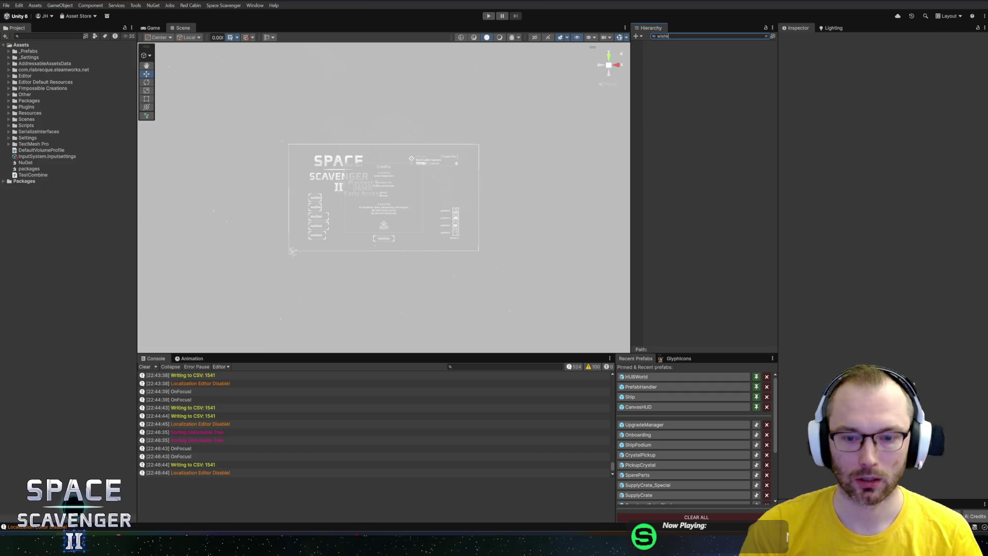
double_click(689, 49)
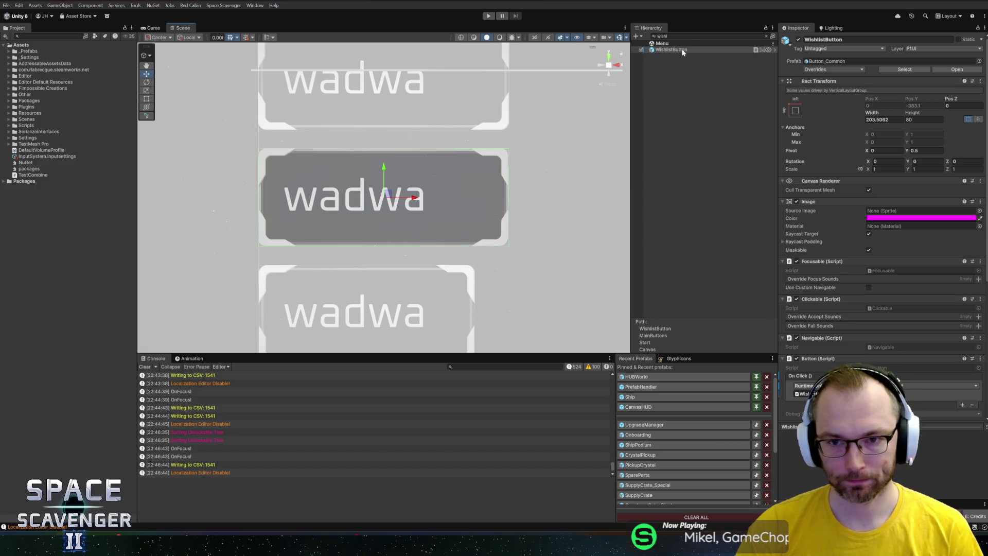
key("Escape")
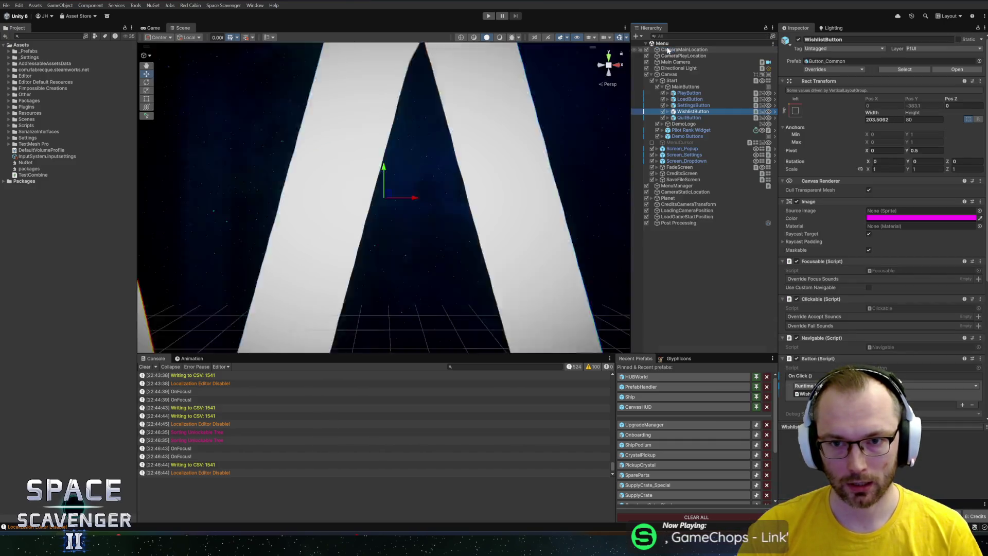
left_click(667, 111)
left_click(690, 118)
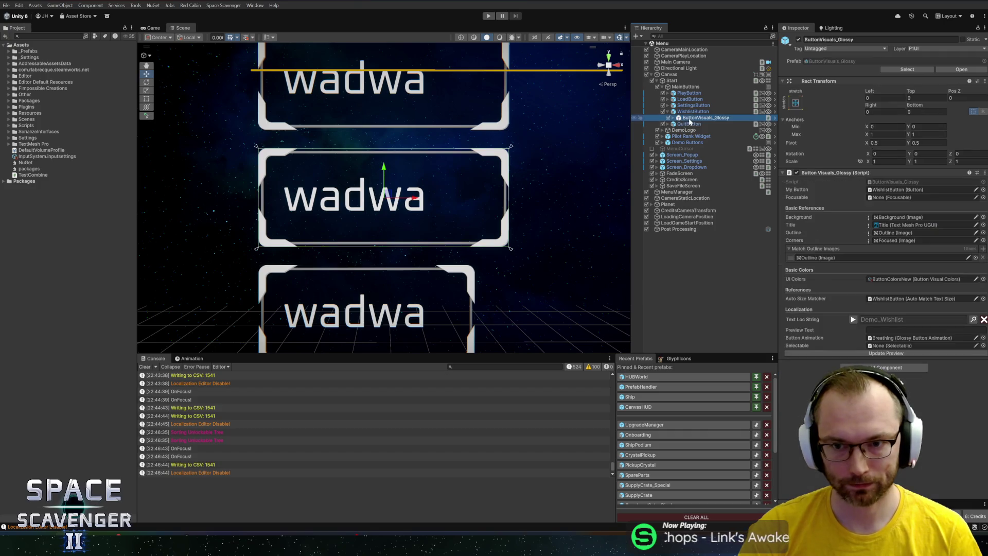
left_click(973, 320)
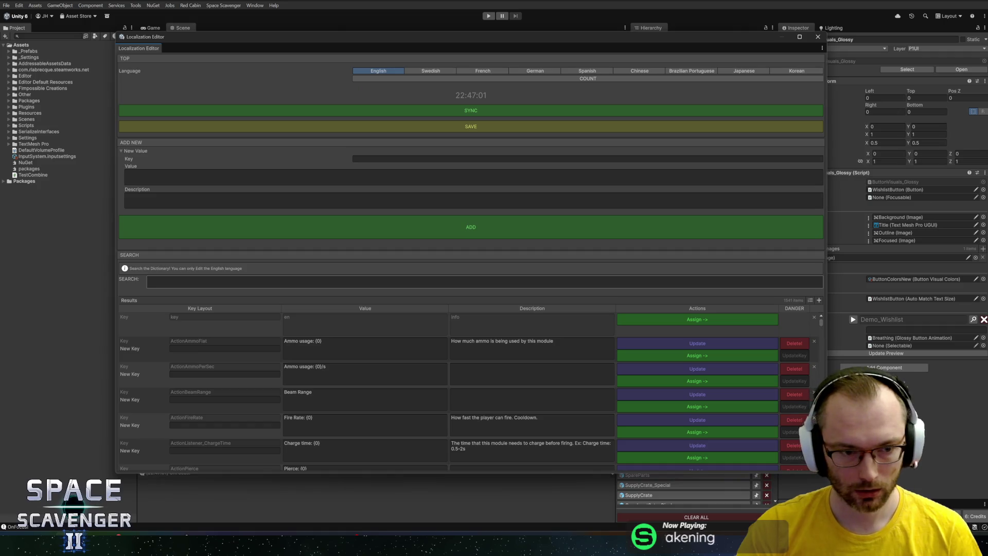
type("wishlist")
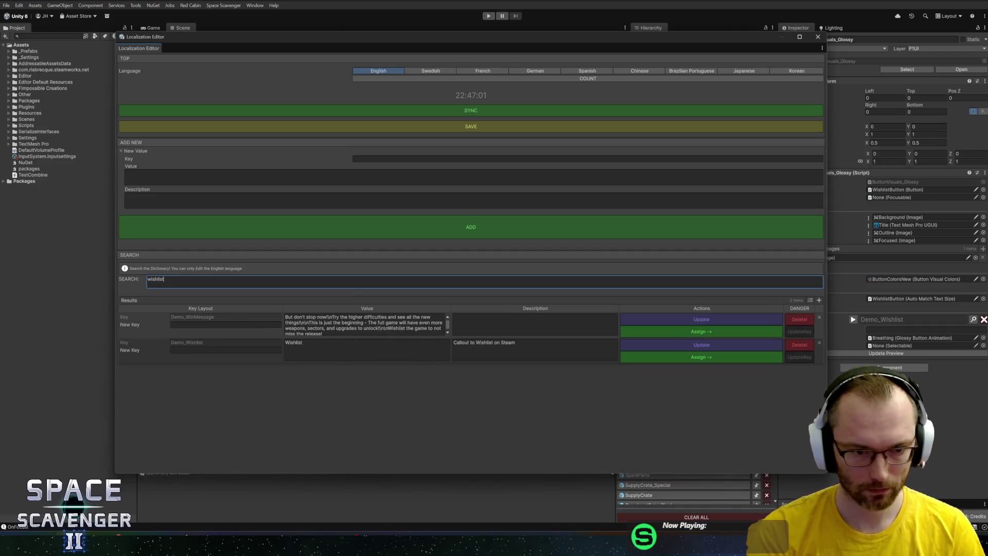
left_click(669, 359)
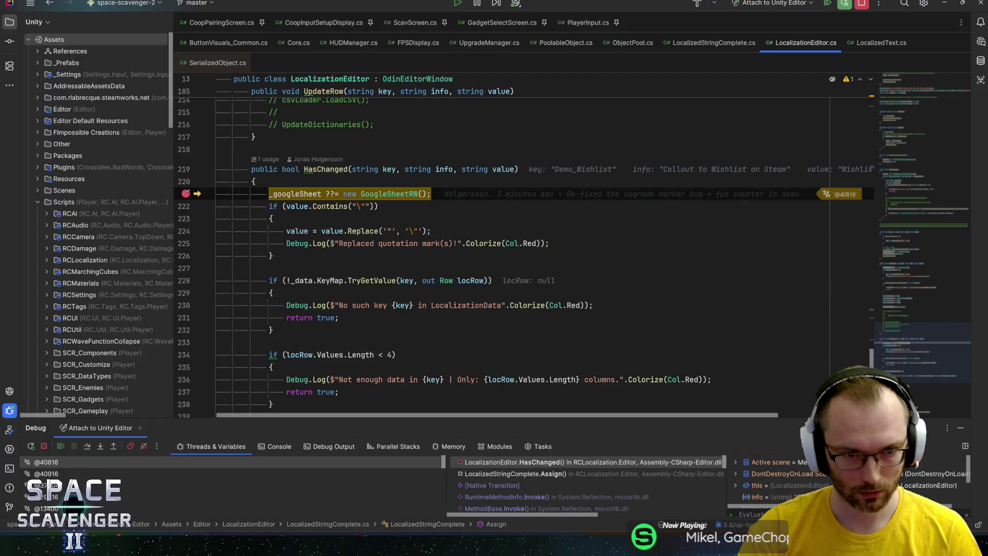
Step through HasChanged and expand locRow.Values to inspect the Demo_Wishlist row's twelve values
key("F10")
key("F10")
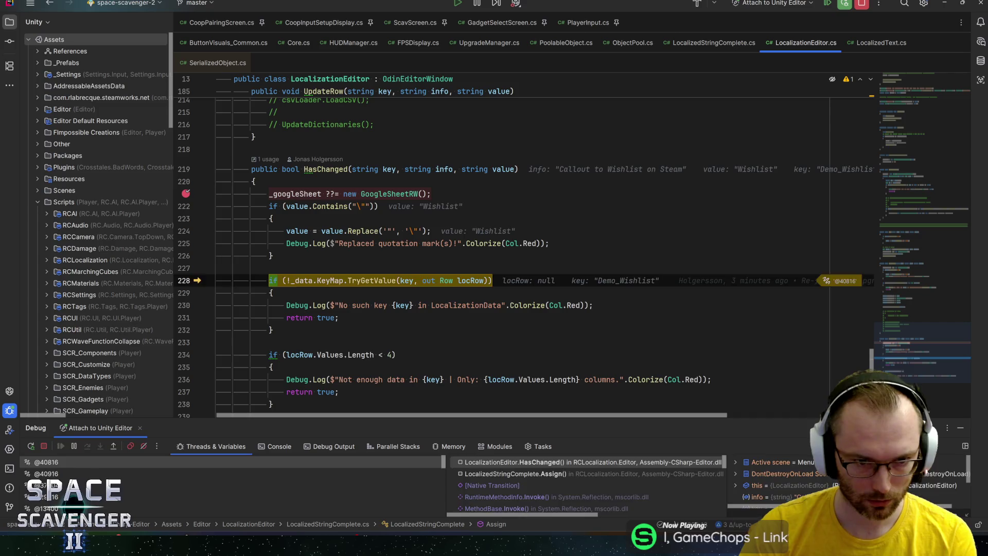
key("F10")
key("F10")
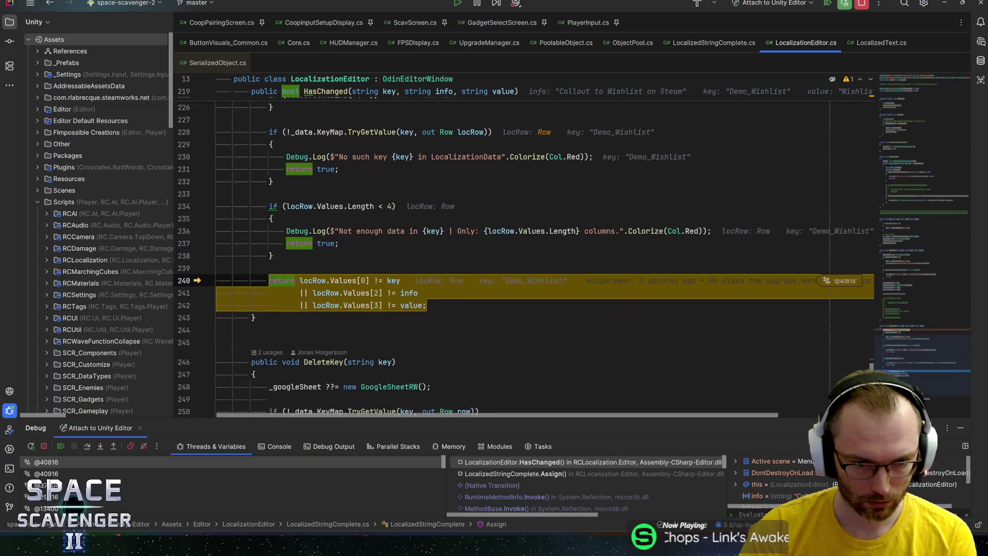
mouse_move(394, 280)
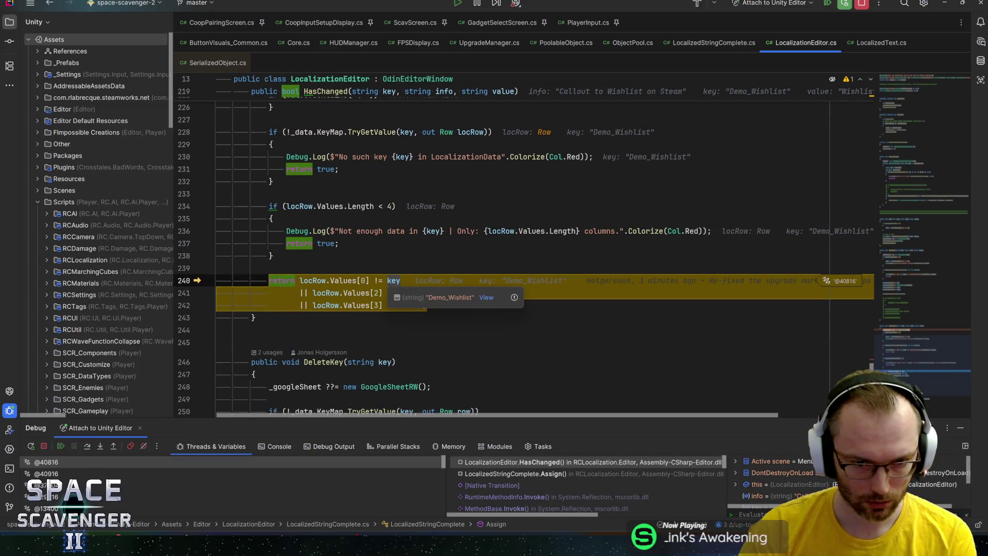
mouse_move(340, 280)
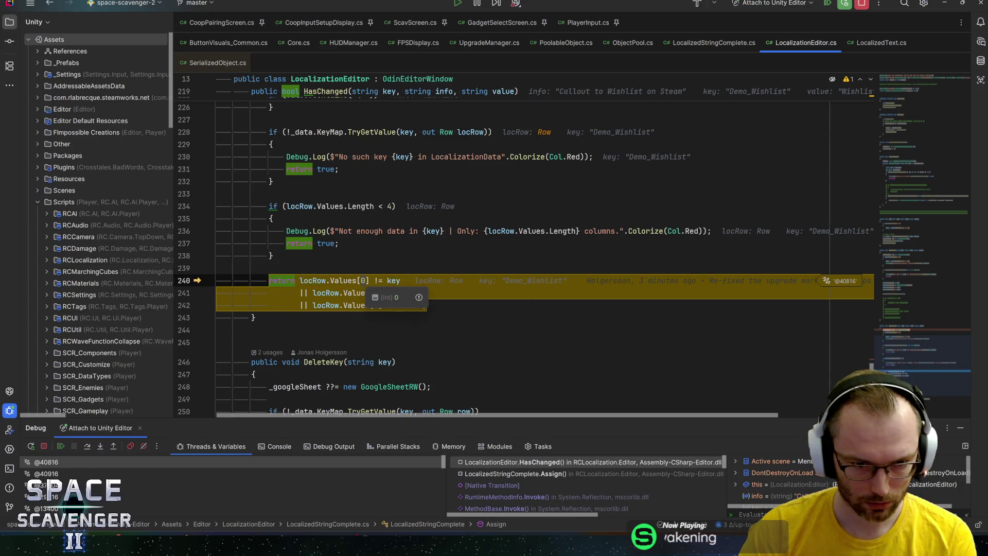
left_click(349, 294)
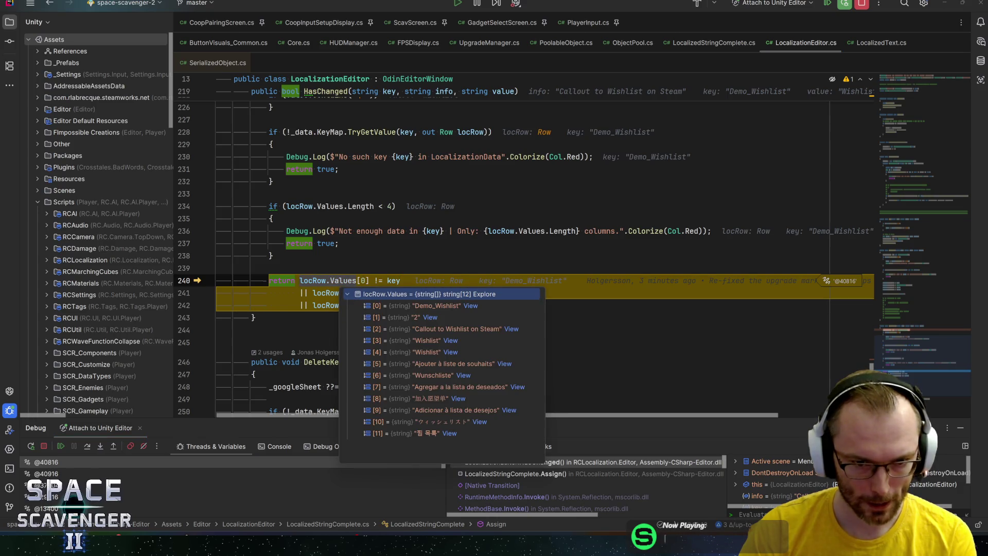
mouse_move(409, 293)
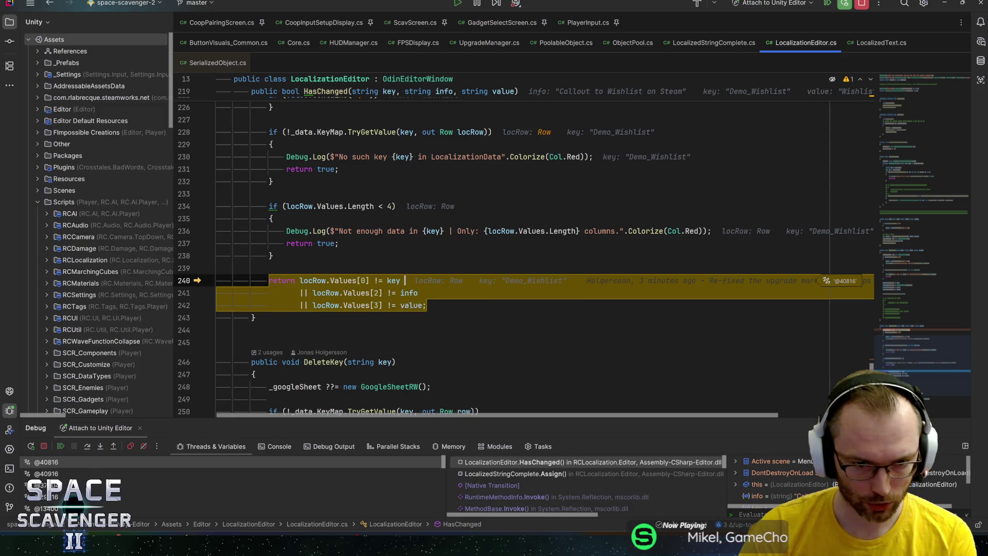
mouse_move(348, 292)
left_click(366, 310)
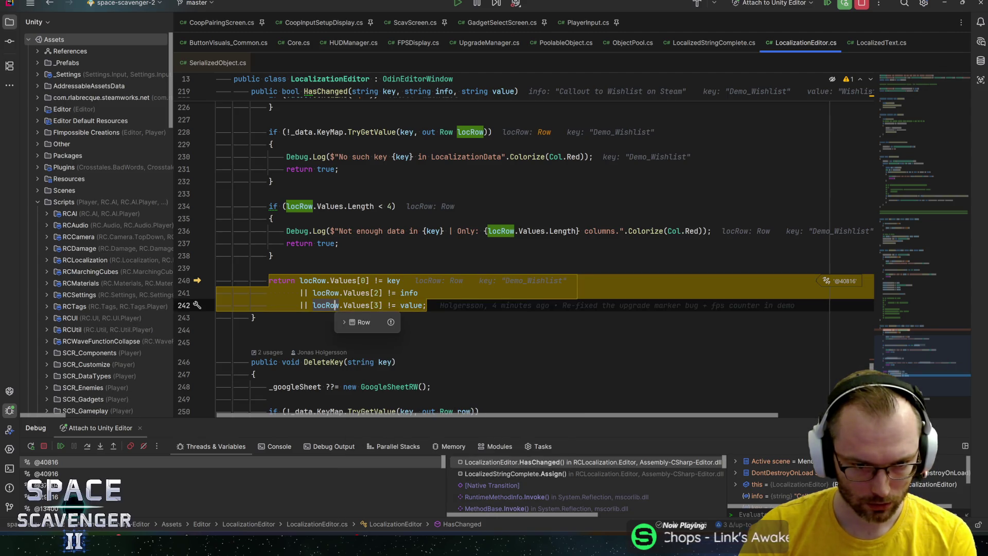
Step out back into Assign and go to the Replace method's declaration
key("F10")
key("F10")
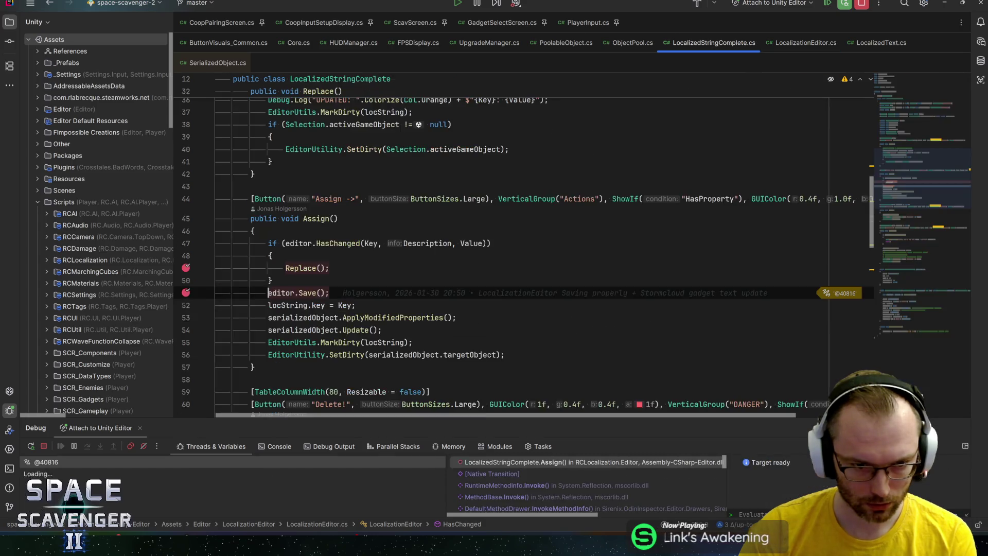
key("F10")
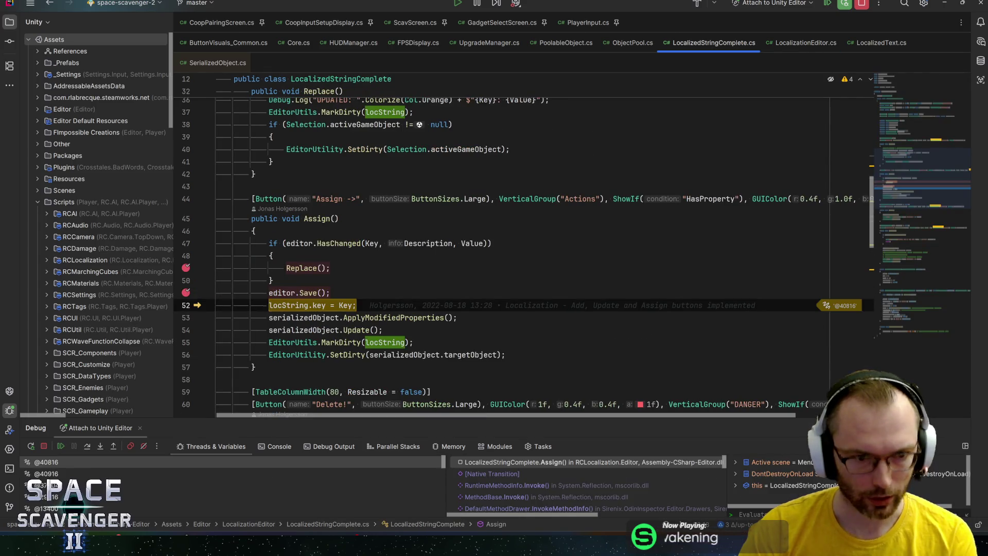
mouse_move(308, 268)
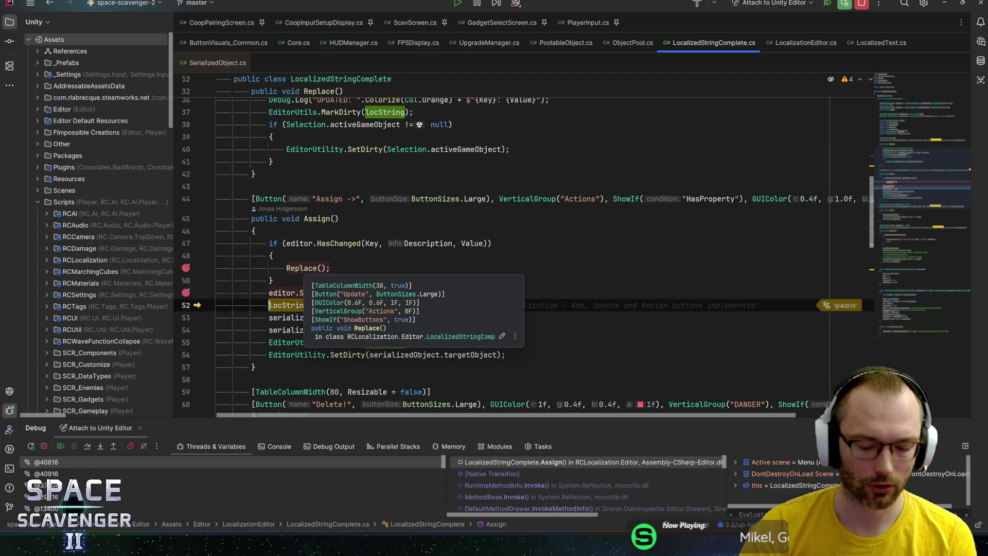
left_click(308, 268, "ctrl")
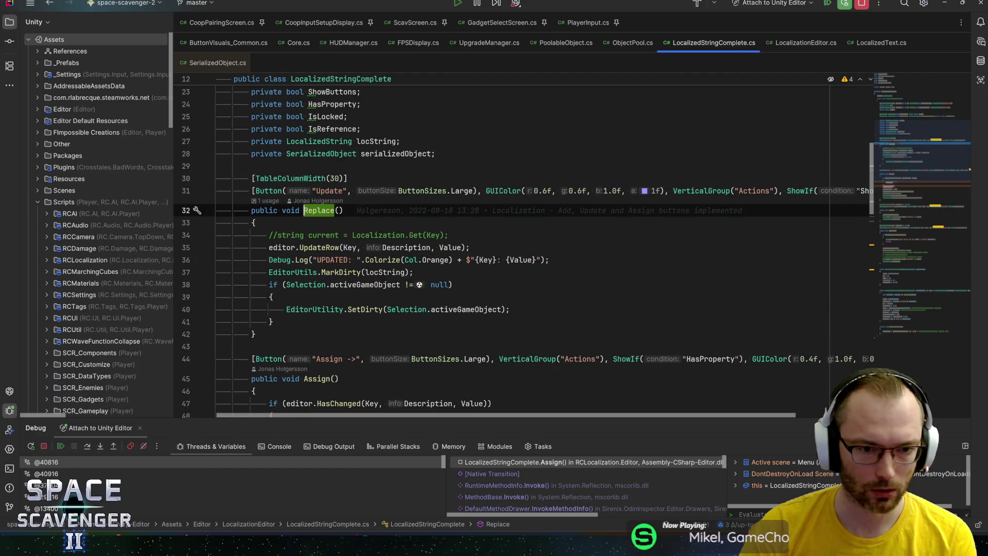
In LocalizationEditor.cs UpdateRow, select GoogleSheetRW.VERSION on line 201
mouse_move(333, 260)
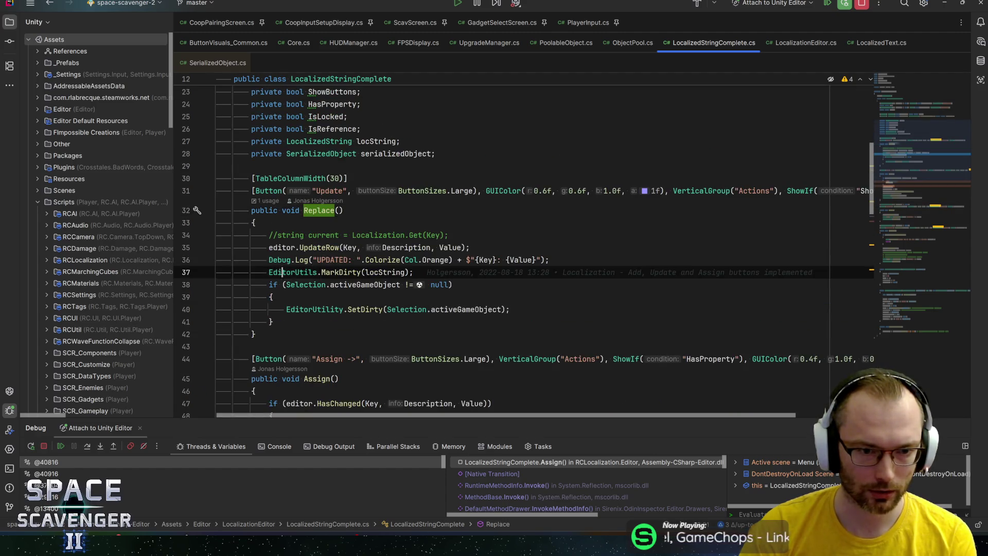
left_click(319, 248, "ctrl")
scroll(443, 299, "down", 3)
mouse_move(444, 299)
left_mouse_down()
mouse_move(350, 299)
mouse_move(362, 299)
left_mouse_up()
key("ctrl+c")
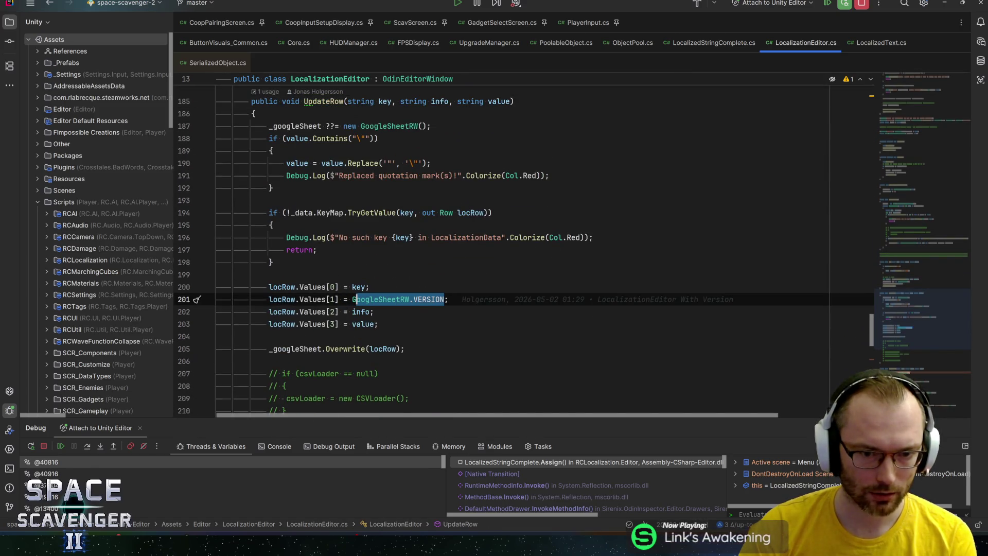
left_click(352, 299)
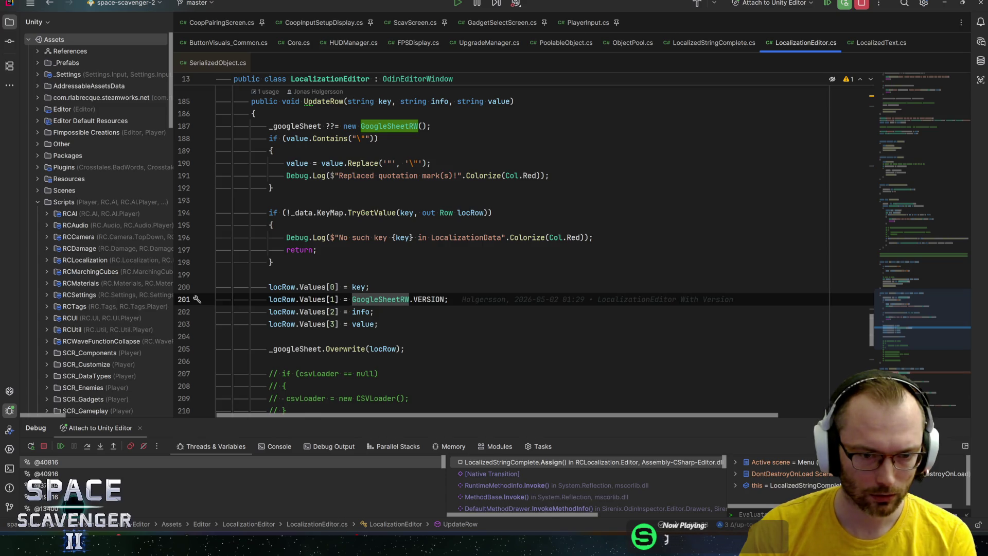
key("ctrl+w")
key("ctrl+w")
key("ctrl+w")
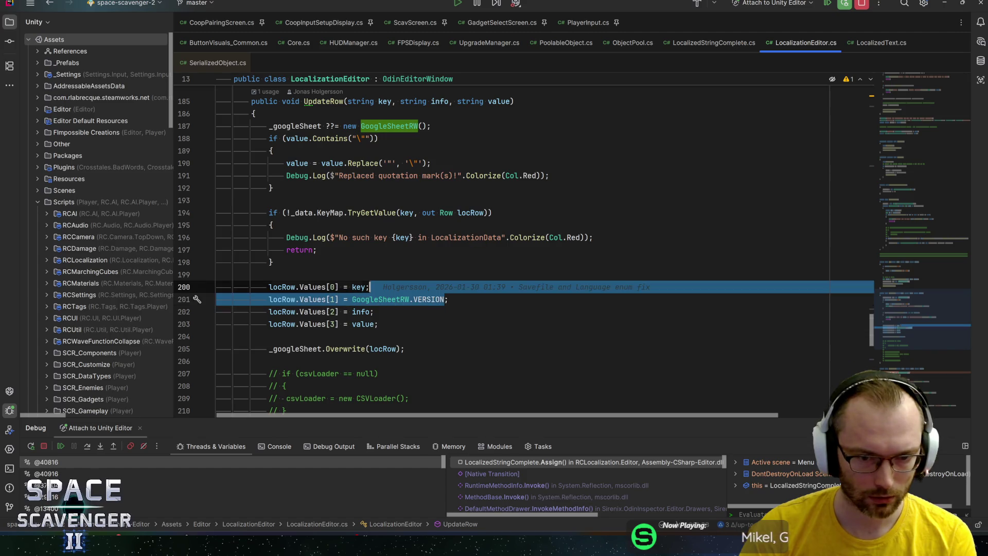
key("ctrl+shift+w")
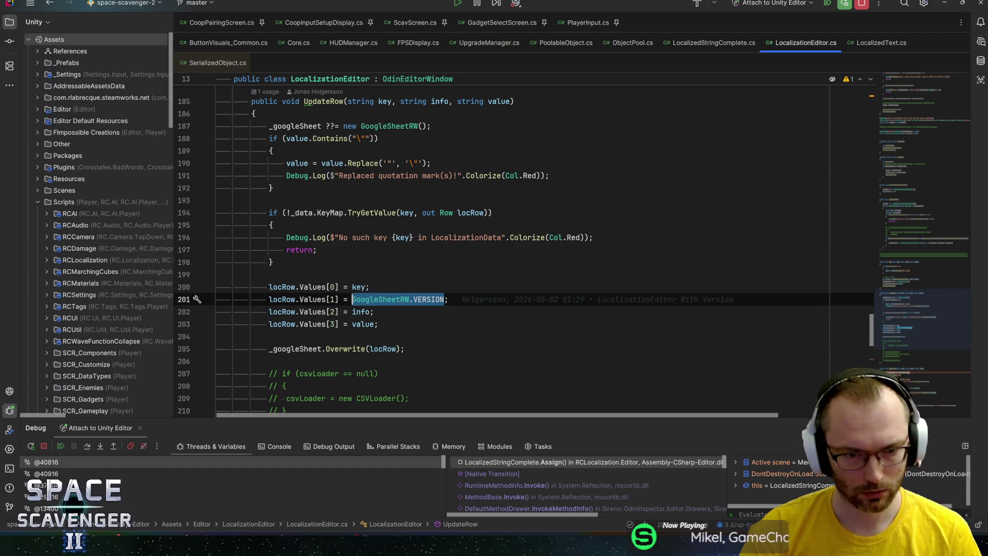
Start a solution-wide Find in Files search for GoogleSheetRW.VERSION
key("ctrl+shift+f")
key("Escape")
left_click(278, 299)
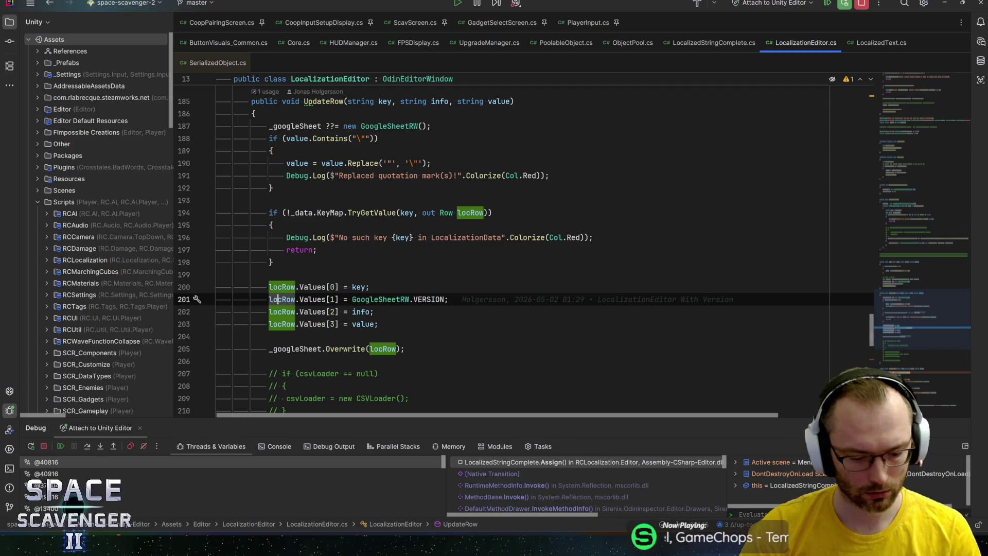
key("ctrl+f")
key("ctrl+shift+f")
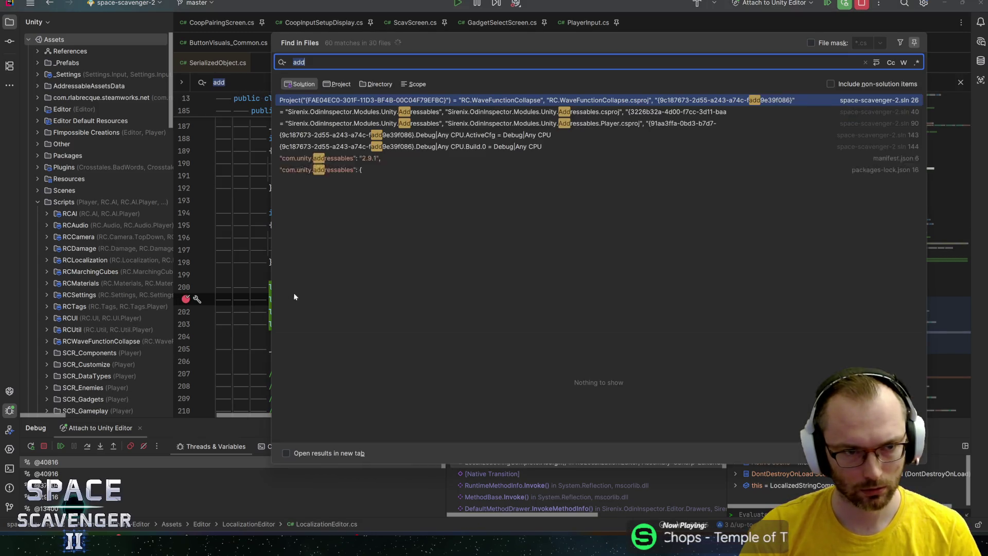
Search for GoogleSheetRW.VERSION and inspect its Row construction on line 91 of LocalizationData.cs
key("ctrl+v")
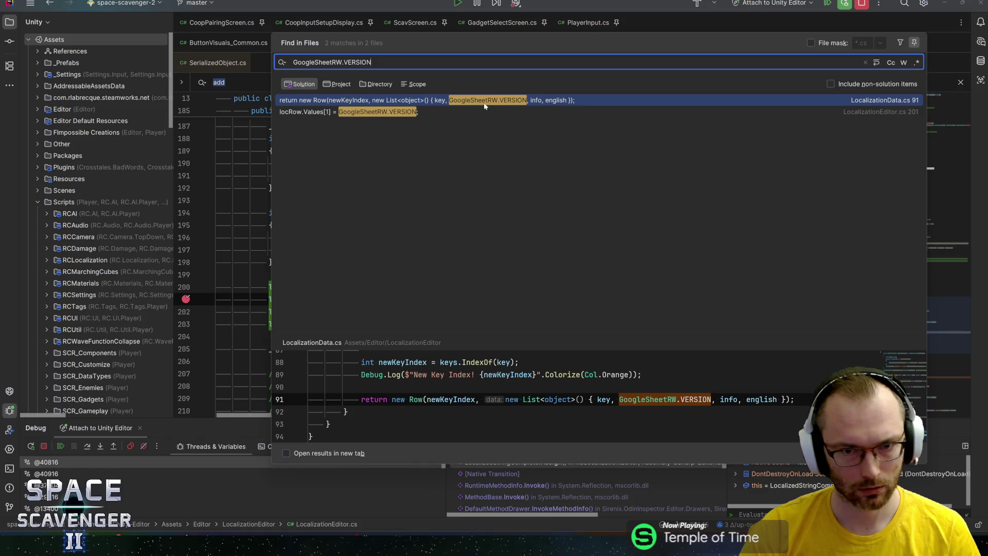
left_click_drag(534, 46, 521, 88)
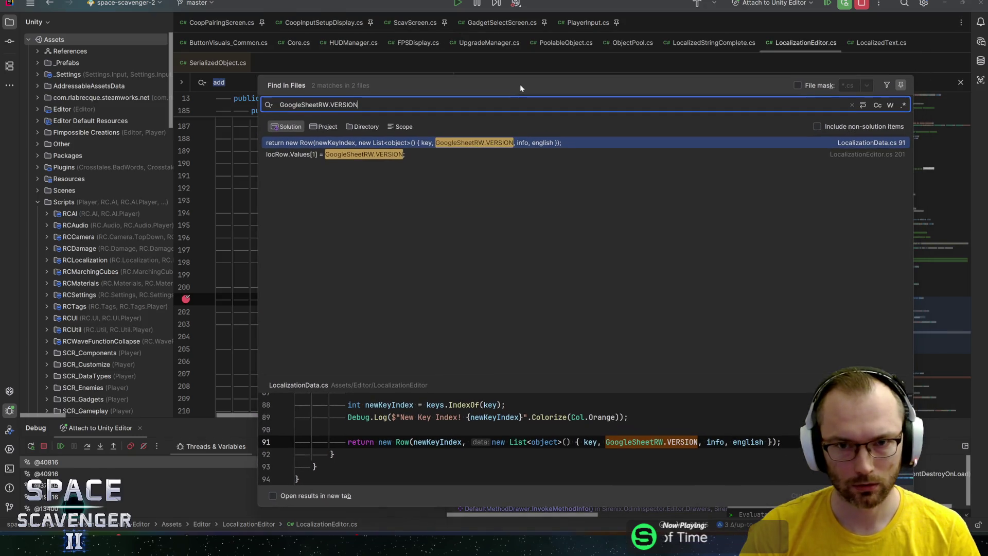
double_click(421, 146)
mouse_move(443, 81)
left_mouse_down()
mouse_move(437, 289)
mouse_move(391, 371)
left_mouse_up()
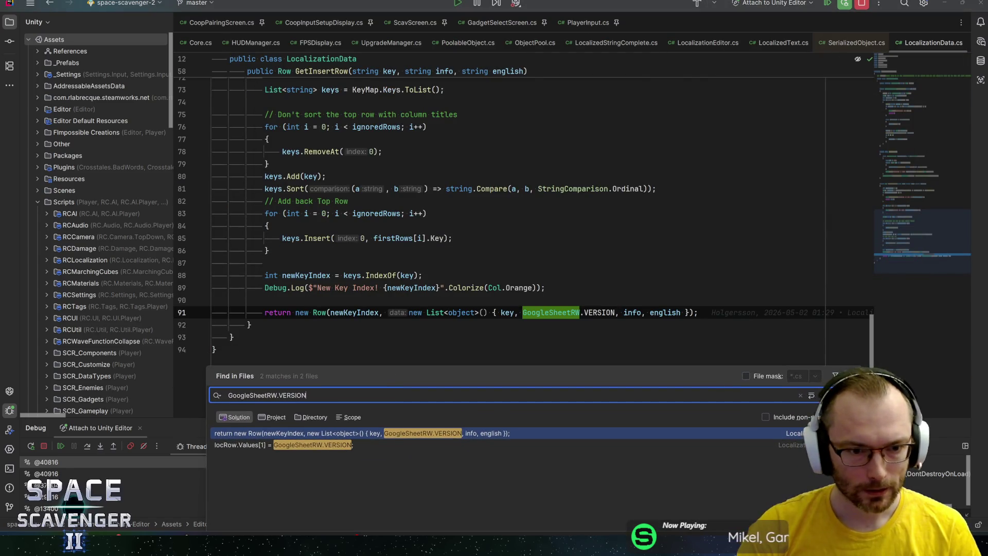
left_click(319, 312)
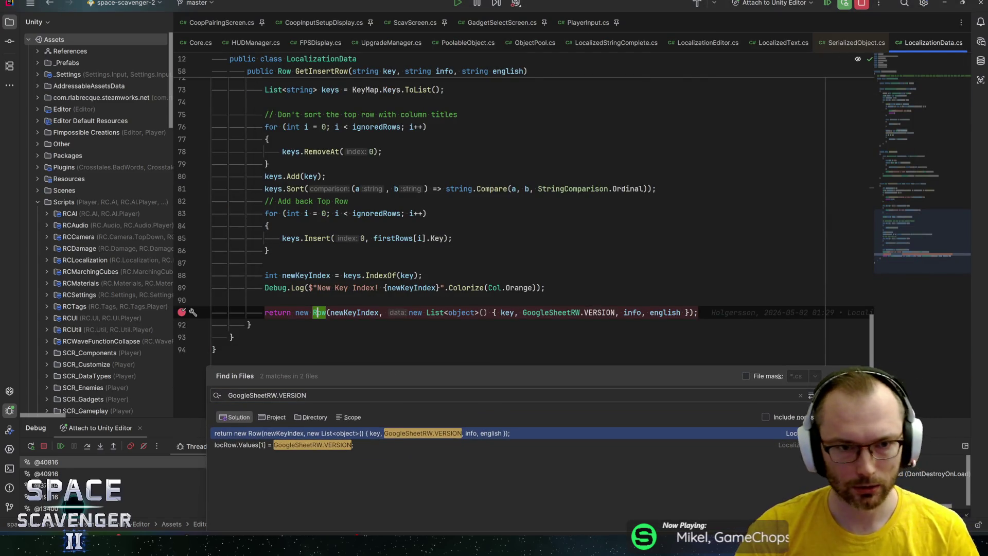
key("Escape")
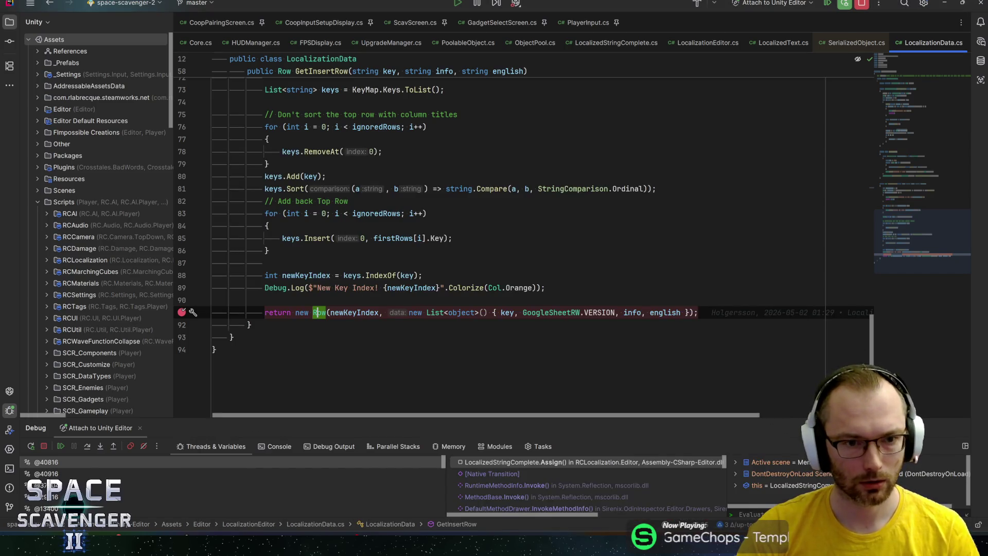
In Unity's localization editor, assign the MainMenu key ('mainm') to hit the HasChanged breakpoint
key("F9")
key("alt+Tab")
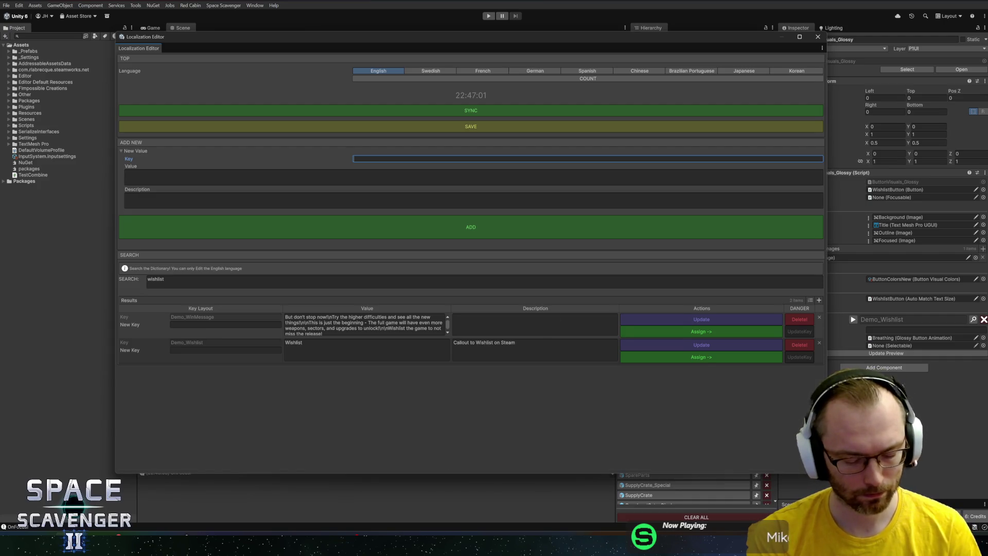
type("mainmen")
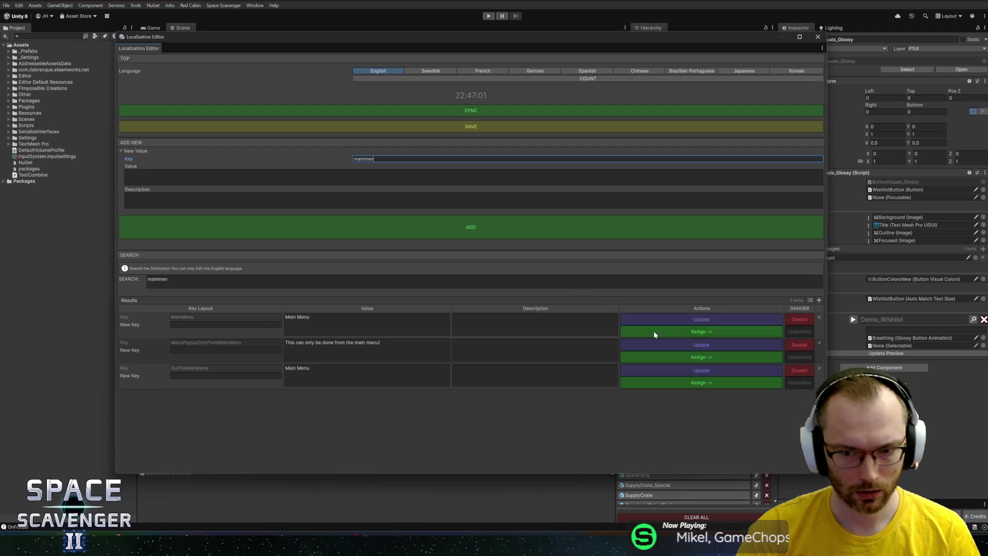
left_click(669, 331)
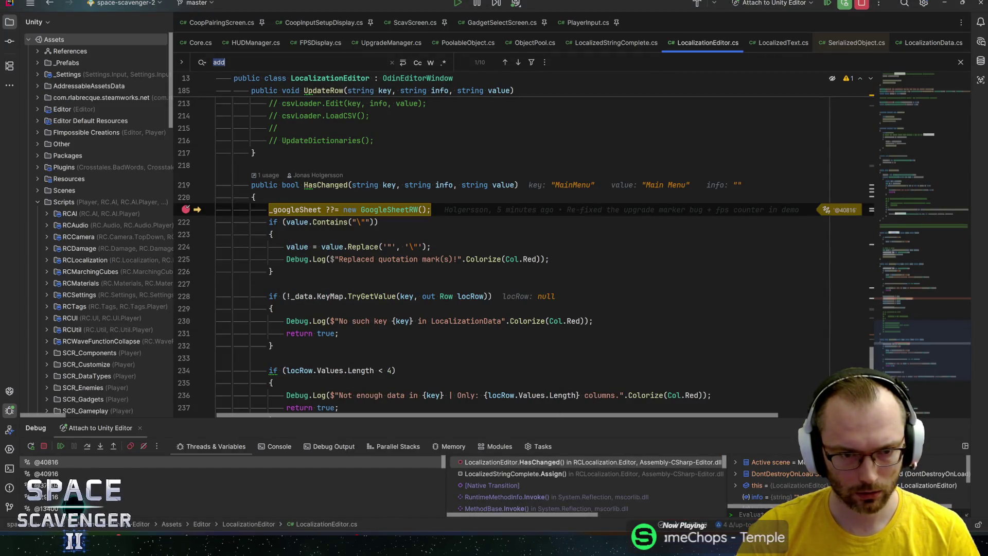
Step through HasChanged, past the key lookup check, and back out into Assign
key("F10")
key("F10")
mouse_move(297, 223)
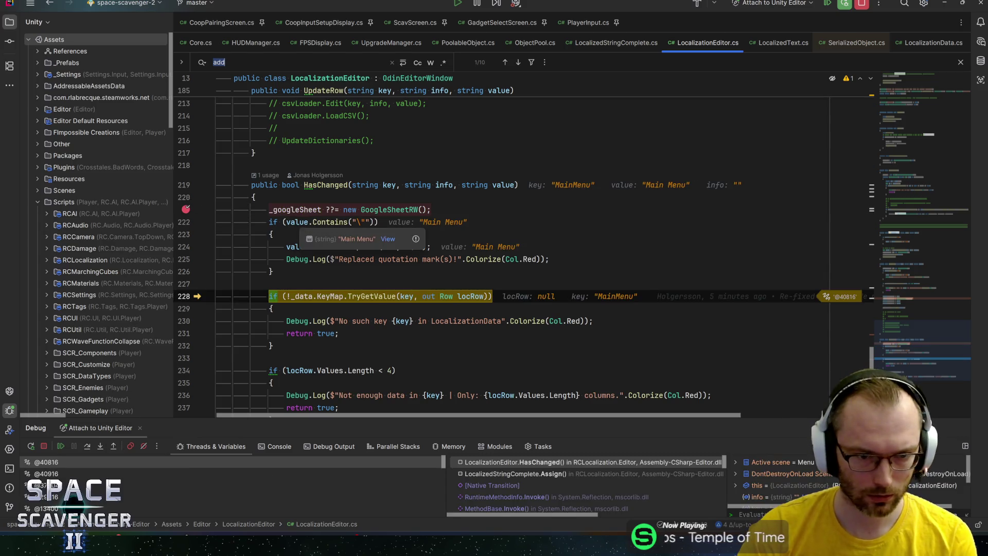
key("F10")
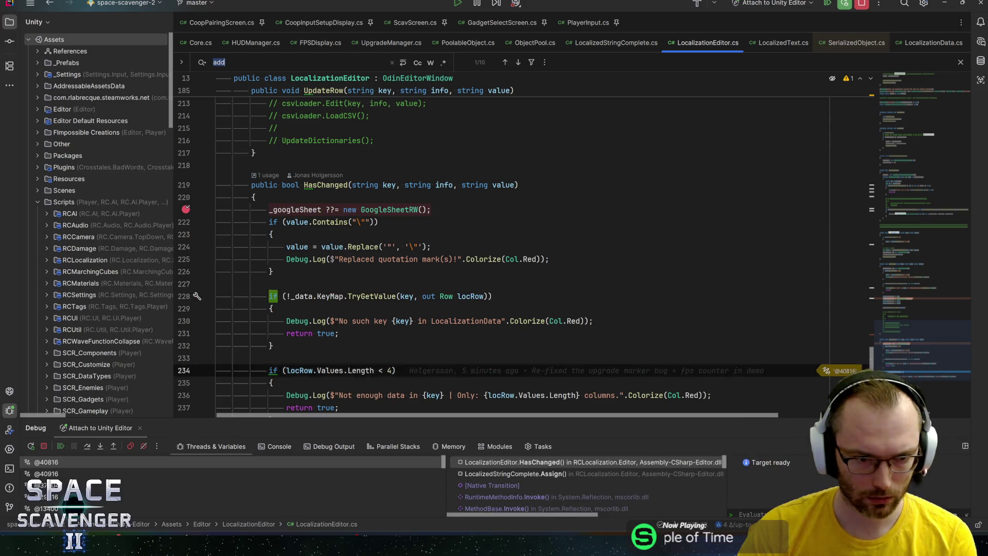
key("F10")
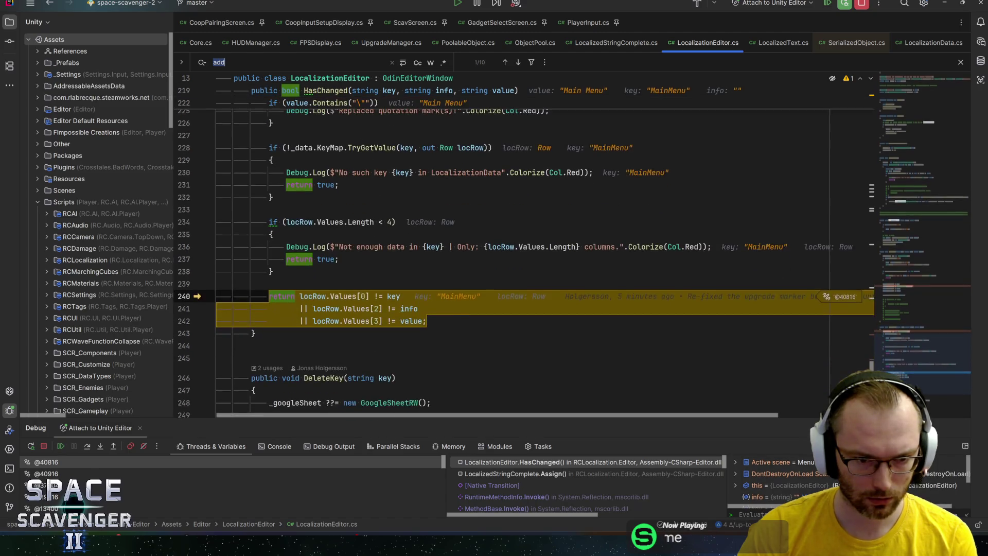
key("F10")
key("F8")
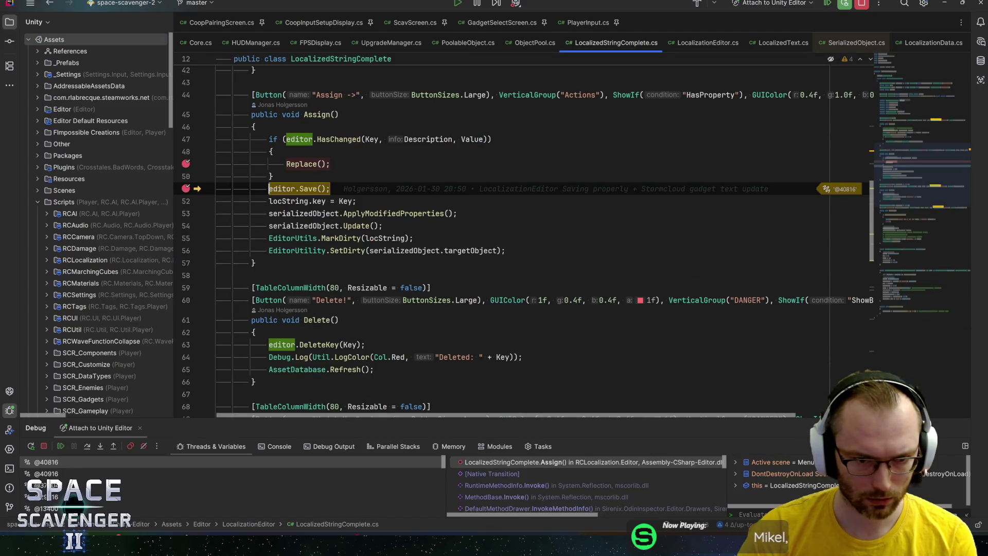
Step over the save call in Assign, resume execution, and switch back out of Rider
mouse_move(428, 139)
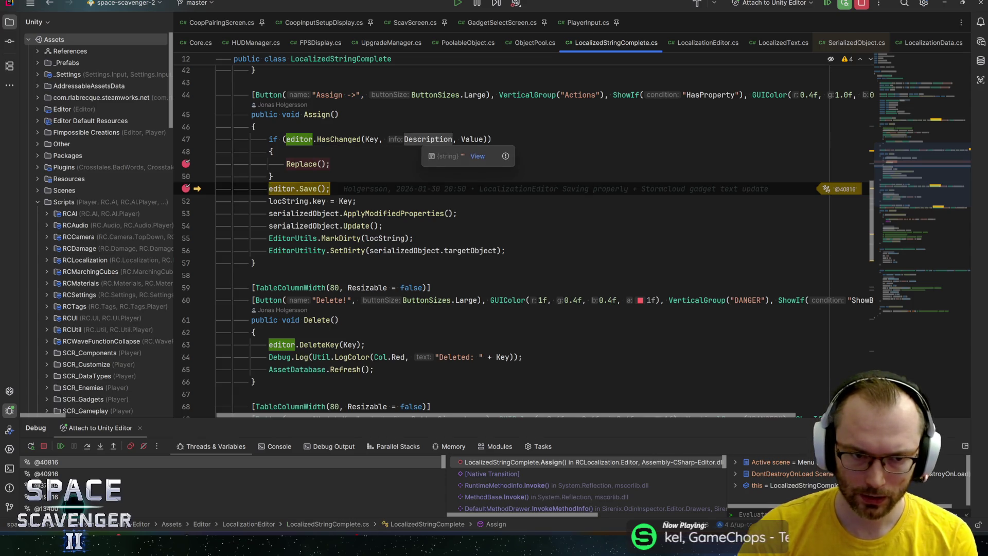
key("F8")
key("F8")
key("F8")
key("F8")
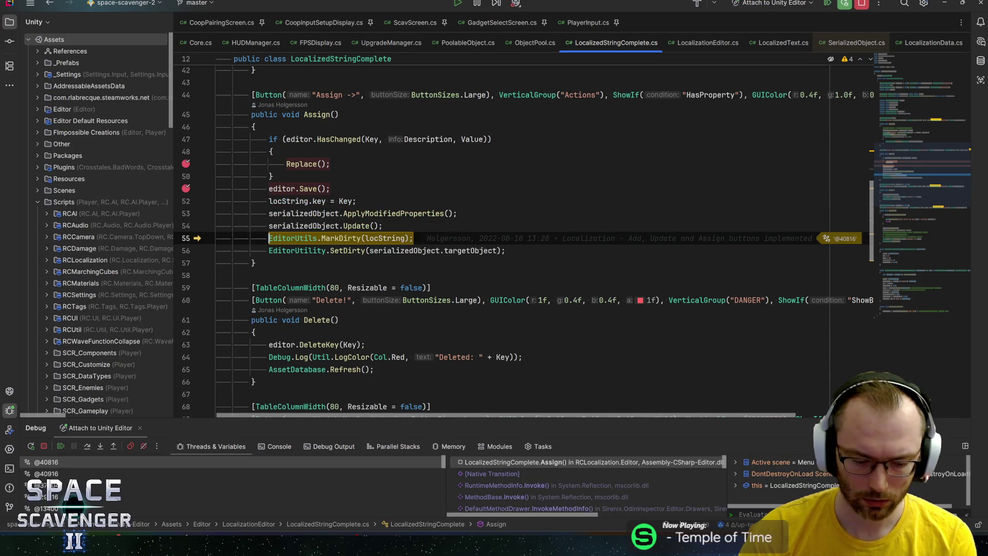
key("F9")
key("alt+Tab")
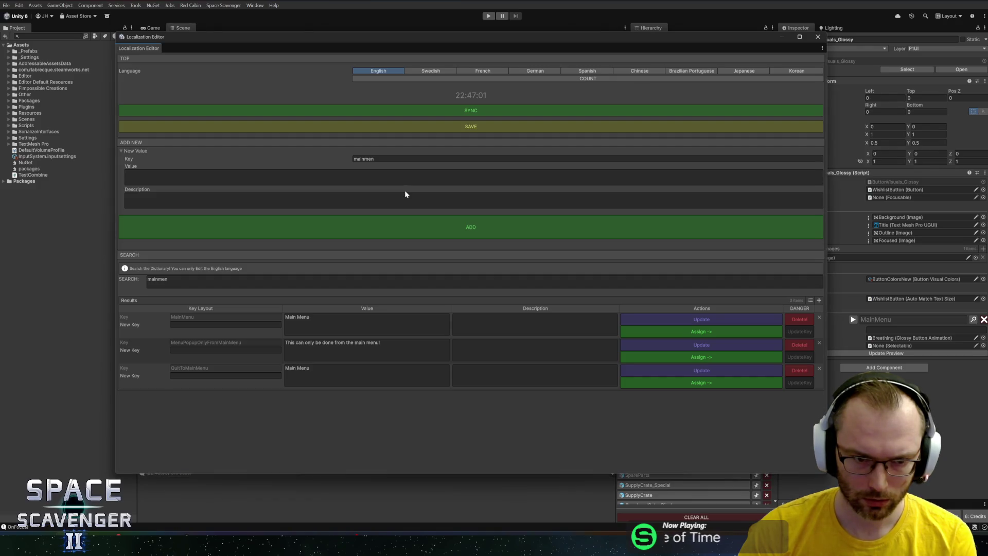
key("alt+Tab")
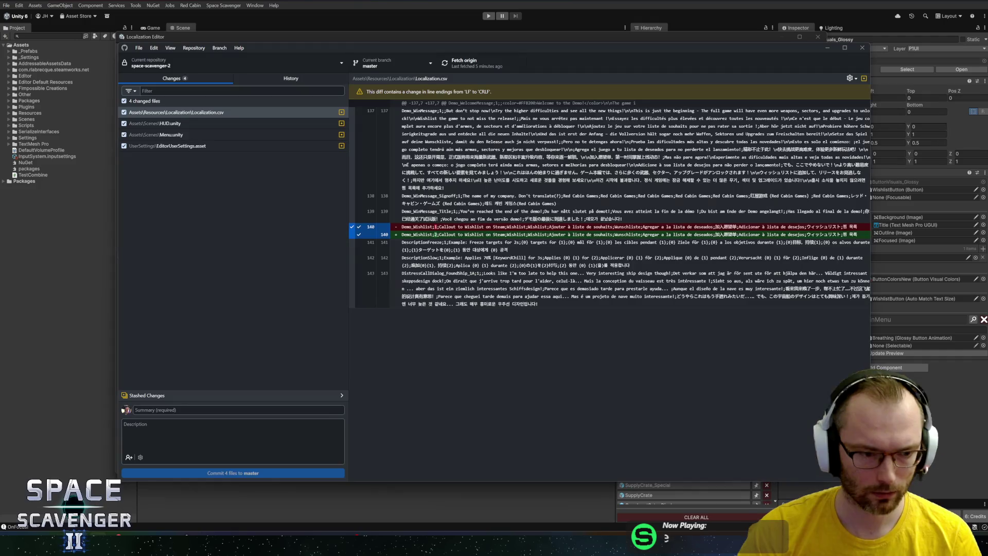
Inspect the Localization.csv diff, marking the Demo_Wishlist value change from 1 to 2, and open the file's context menu
left_click(220, 124)
left_click(217, 115)
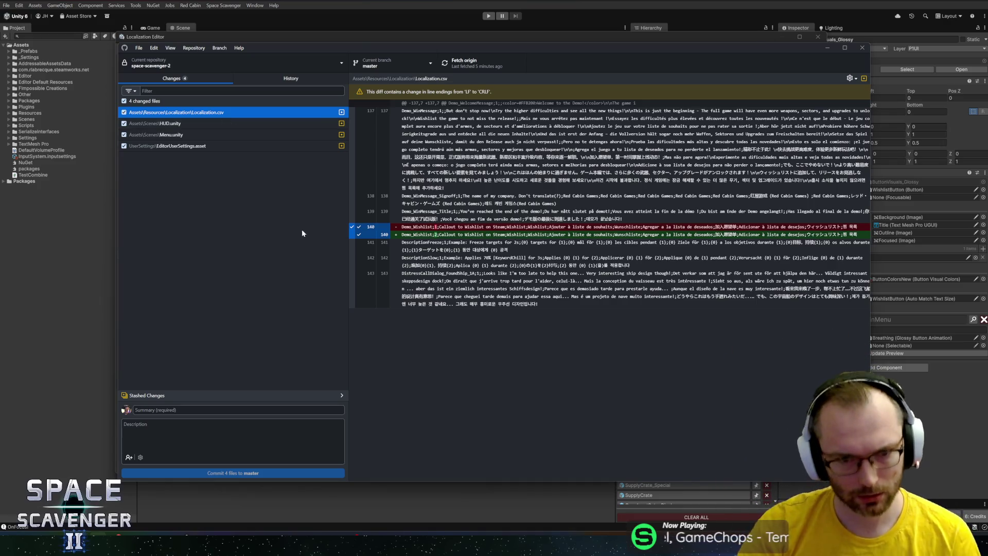
mouse_move(430, 227)
left_mouse_down()
mouse_move(441, 227)
mouse_move(428, 234)
left_mouse_up()
double_click(437, 234)
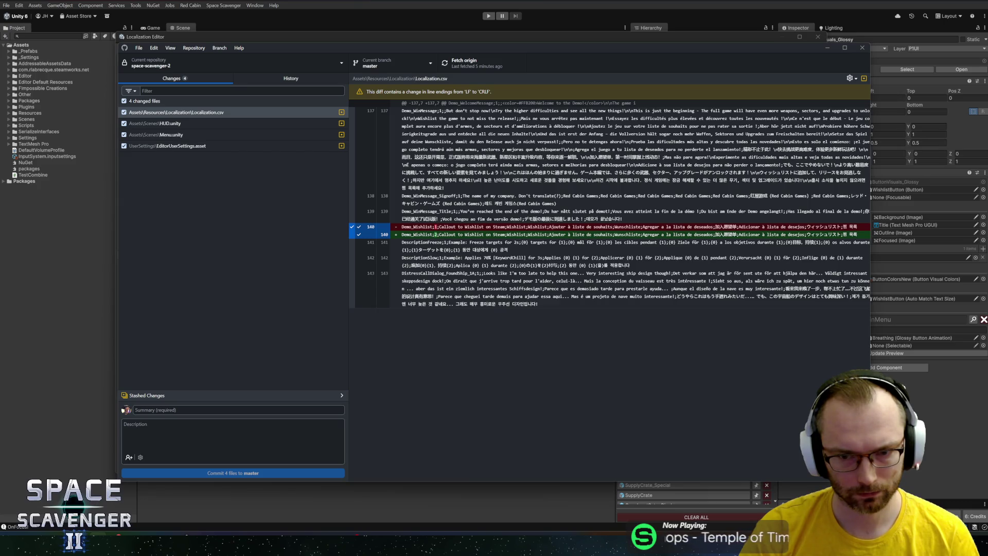
key("alt+Tab")
key("alt+Tab")
key("alt+Tab")
key("alt+Tab")
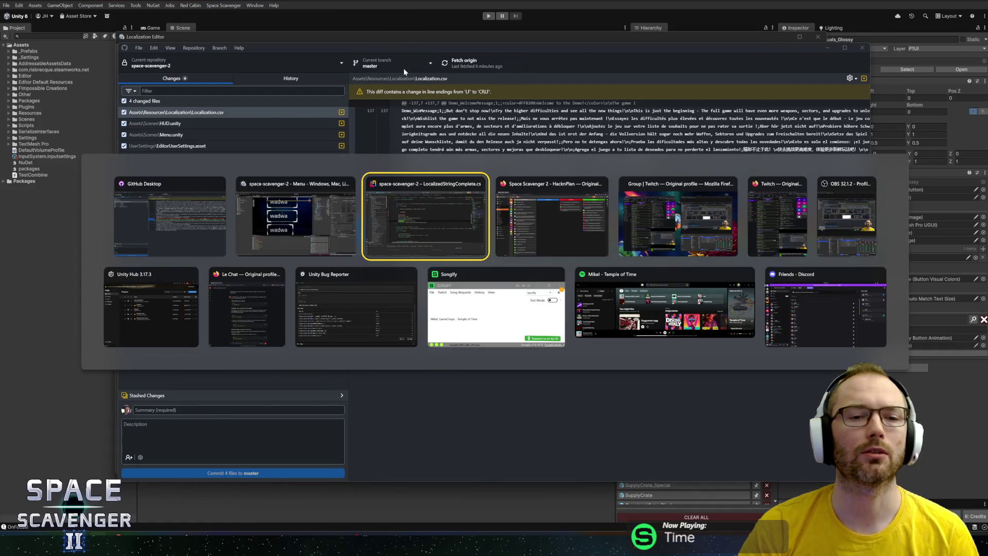
key("alt+Tab")
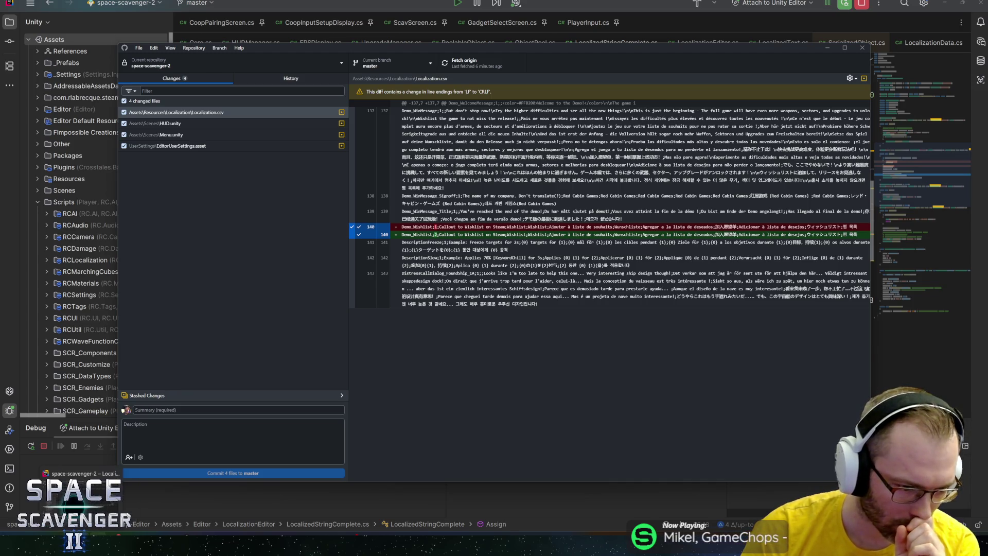
right_click(187, 111)
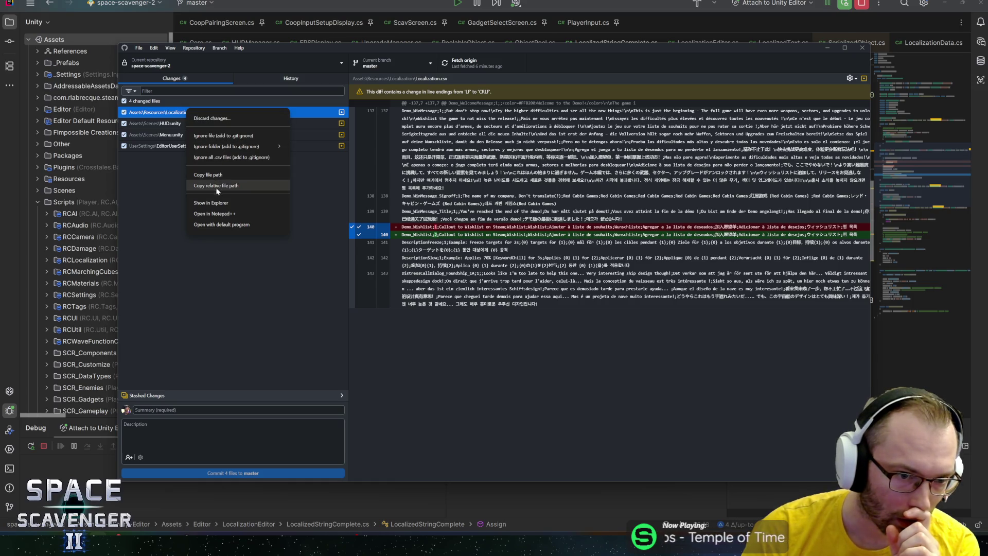
Search Localization.csv for 'mainmenu', check the MainMenu row's version on line 646, then close SerializedObject.cs and Localization.csv
left_click(221, 225)
left_click(464, 219)
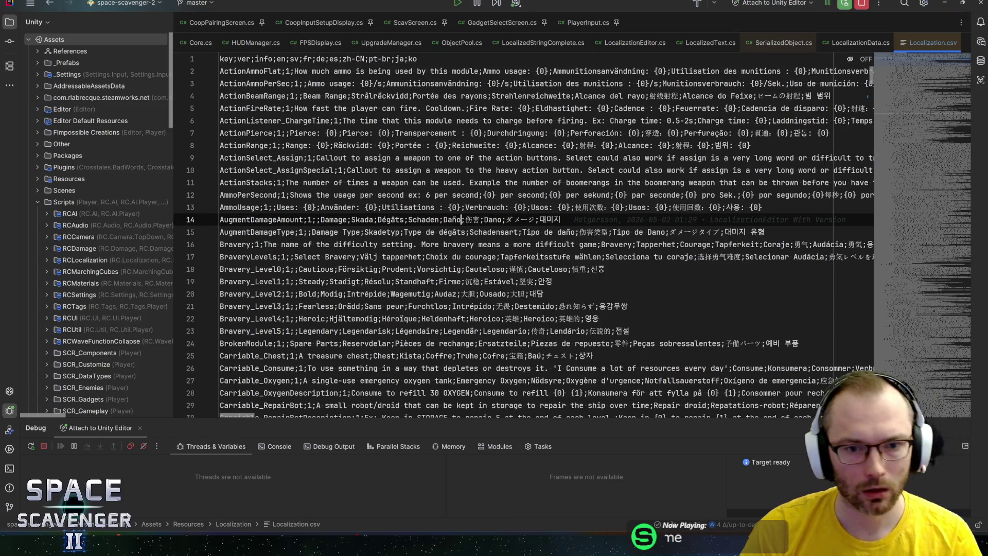
key("ctrl+f")
type("mainmenu")
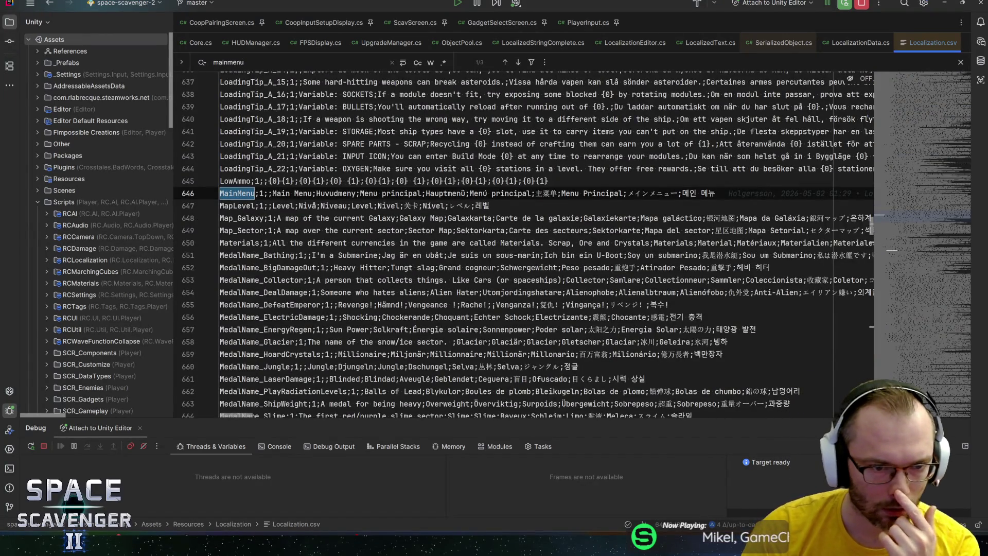
left_click(261, 193)
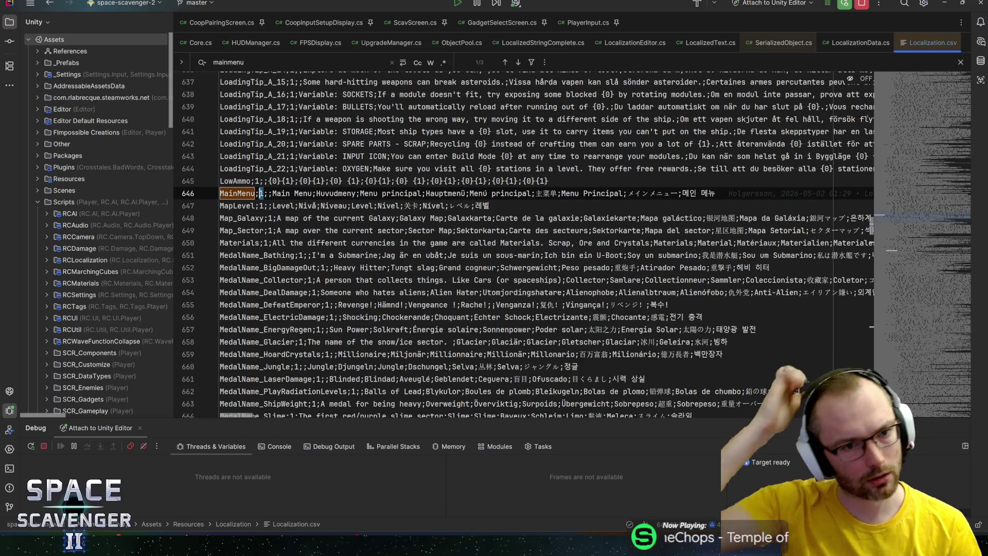
key("Escape")
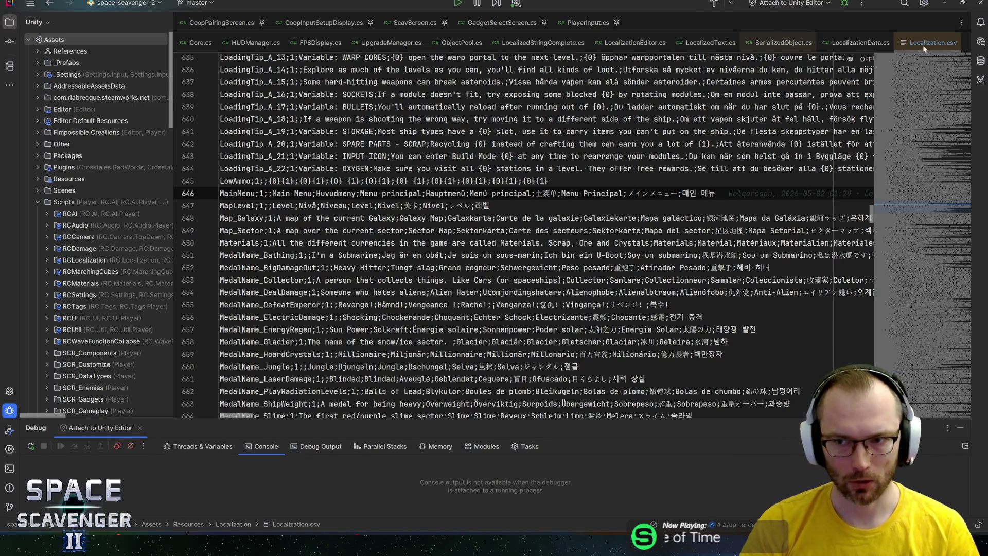
middle_click(774, 46)
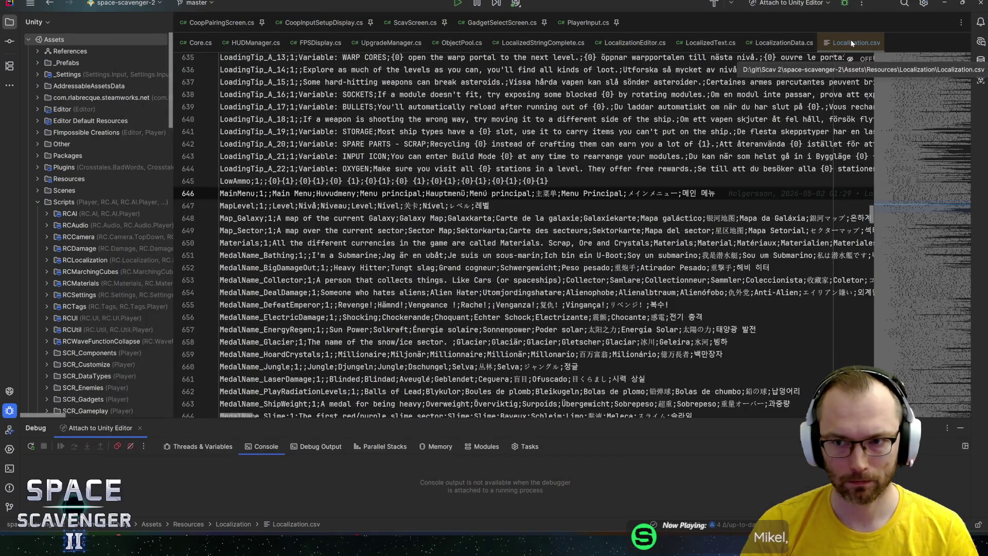
middle_click(837, 45)
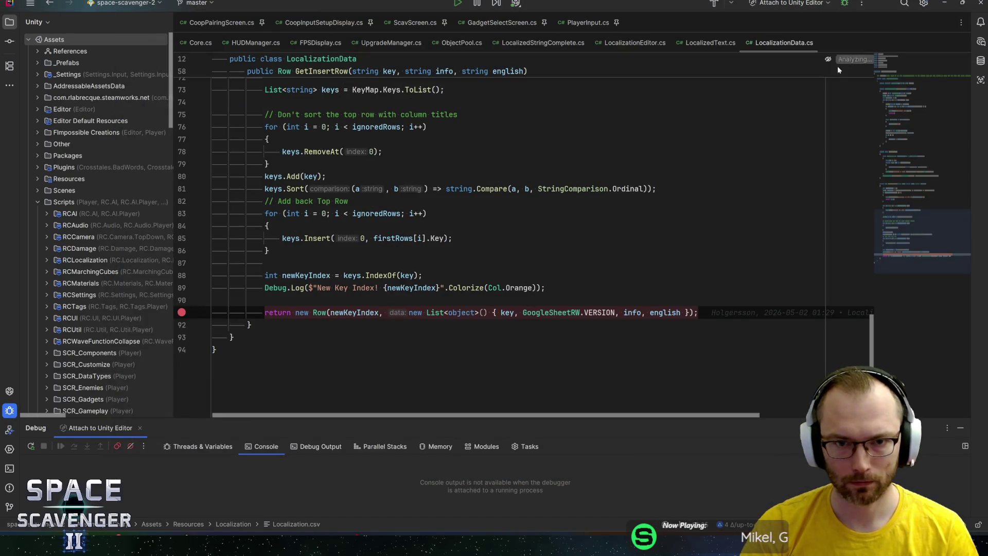
Delete all seven line breakpoints from the project and switch to GitHub Desktop
left_click(377, 312)
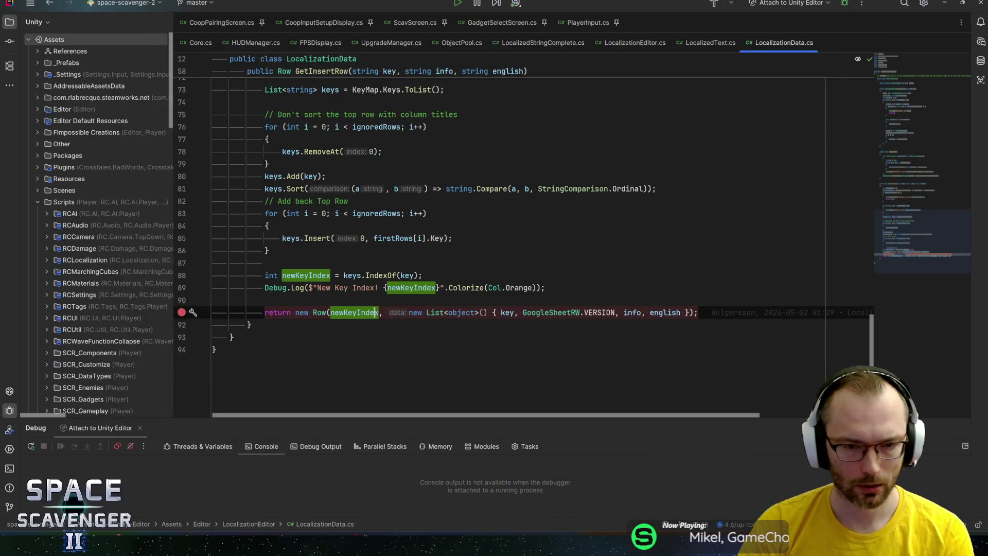
left_click(117, 447)
left_click(348, 234, "shift")
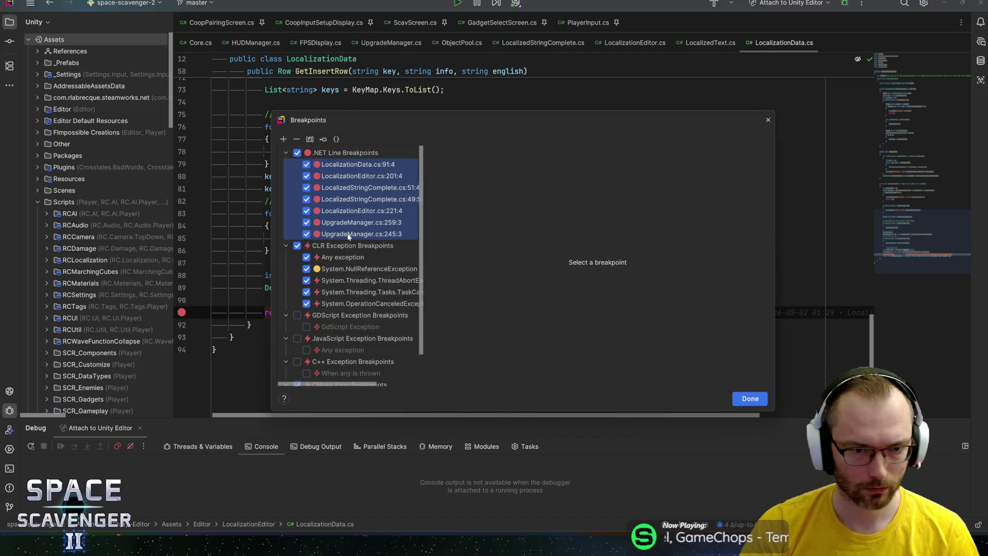
key("Delete")
left_click(749, 399)
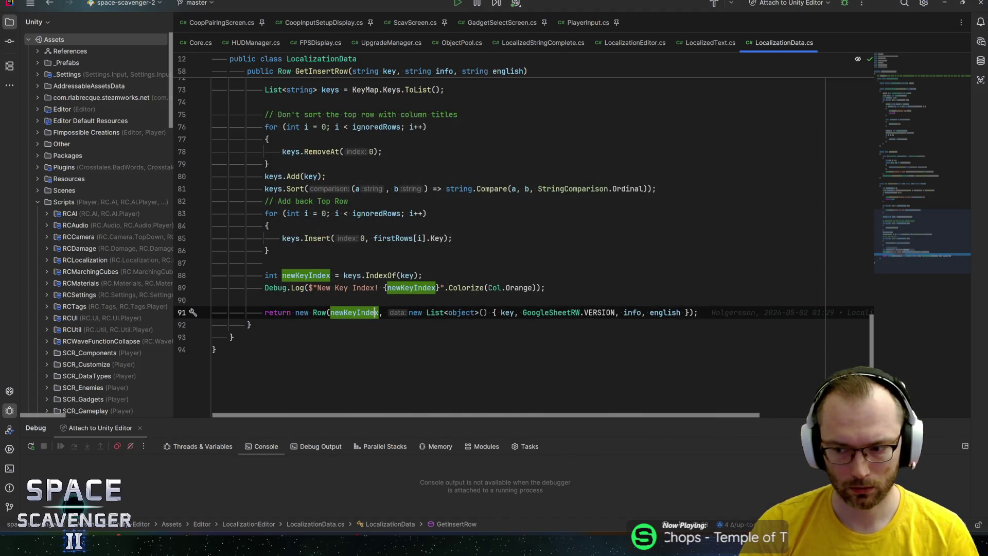
key("alt+Tab")
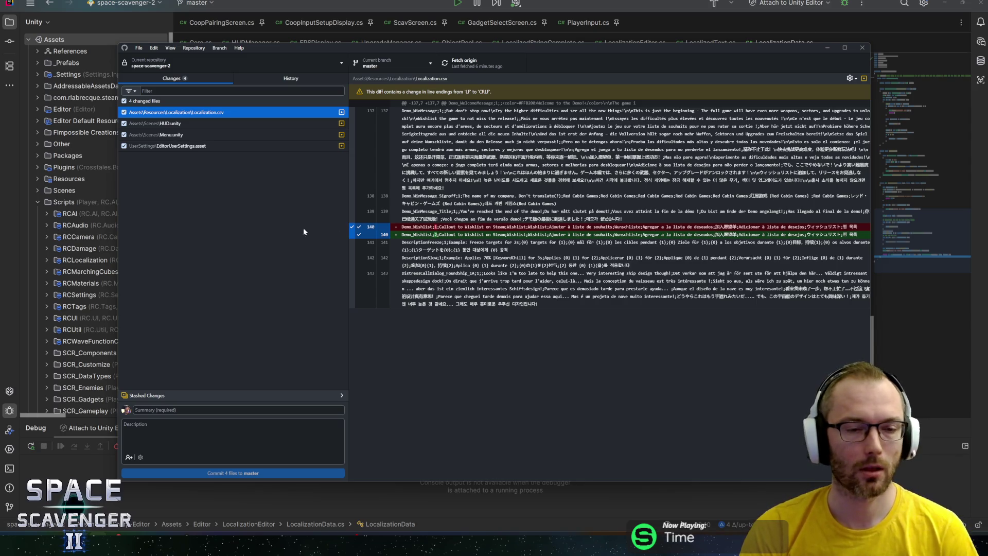
Review the diffs of HUD.unity, Localization.csv, EditorUserSettings.asset and Menu.unity
left_click(170, 124)
left_click(194, 111)
left_click(203, 124)
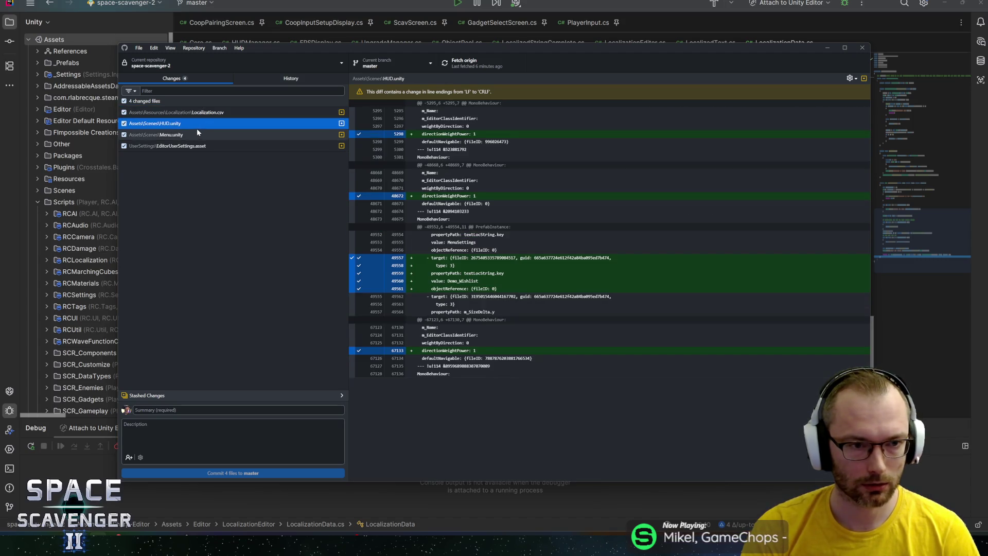
left_click(197, 133)
left_click(189, 146)
left_click(189, 139)
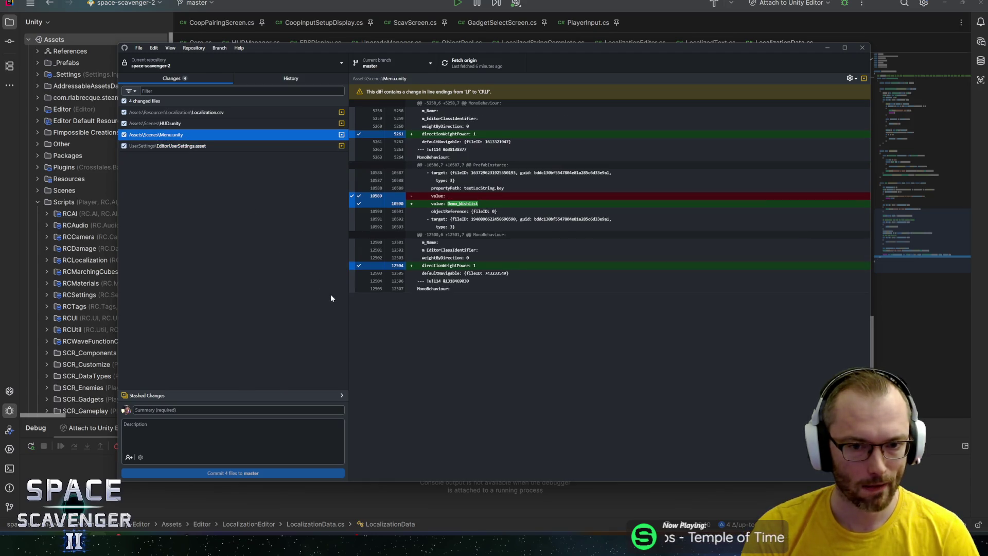
Recheck each diff down to EditorUserSettings.asset's RecentlyUsedSceneGuid changes, then bring the HacknPlan board forward
left_click(232, 409)
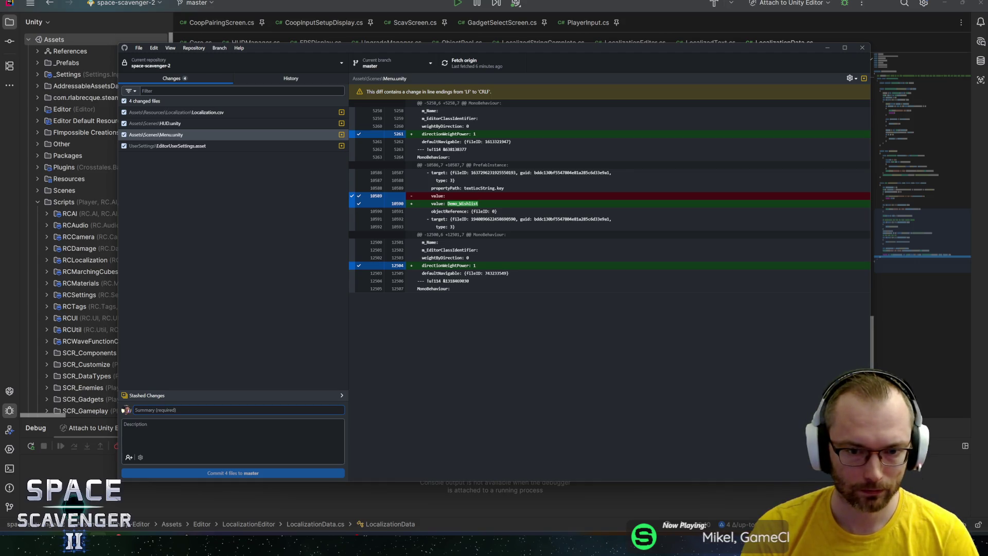
left_click(220, 112)
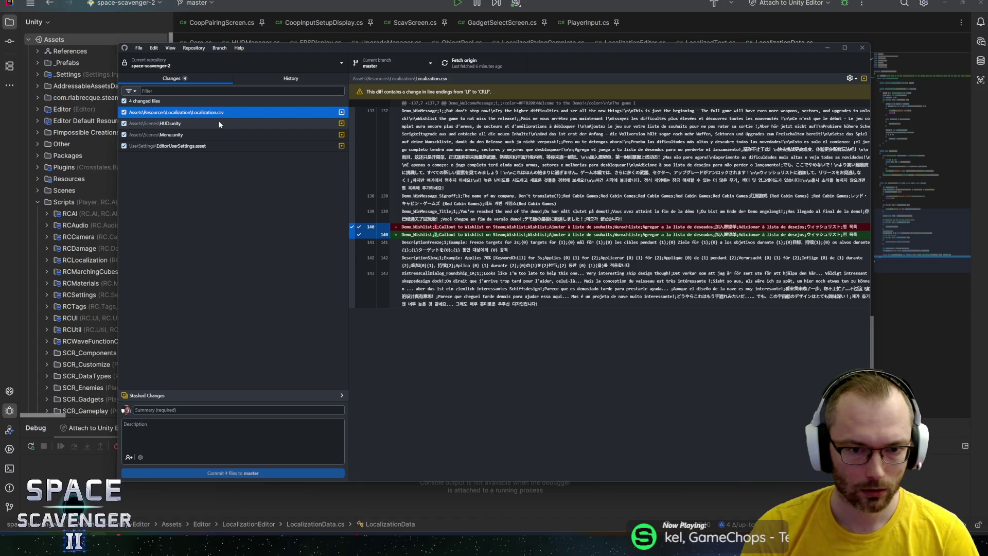
left_click(220, 124)
left_click(221, 136)
left_click(222, 147)
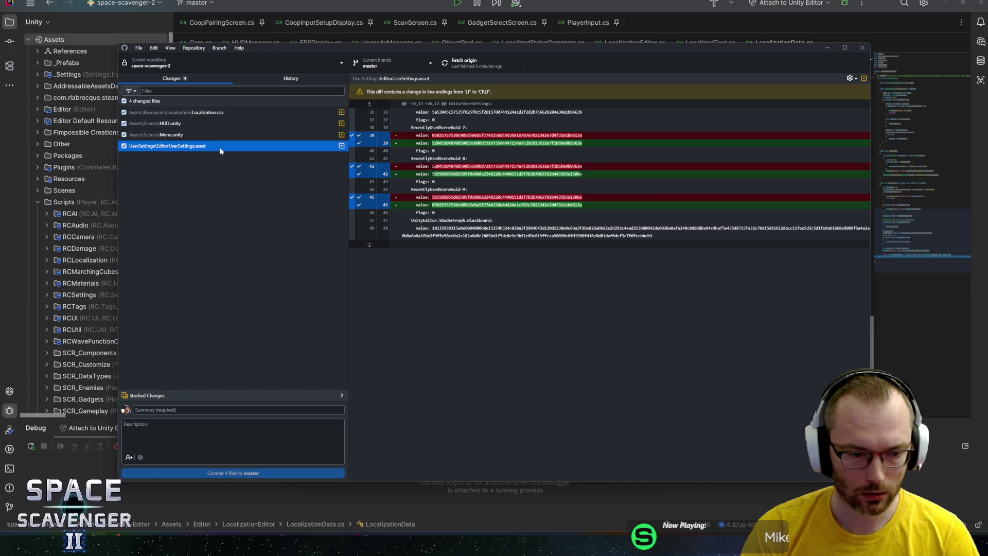
mouse_move(201, 531)
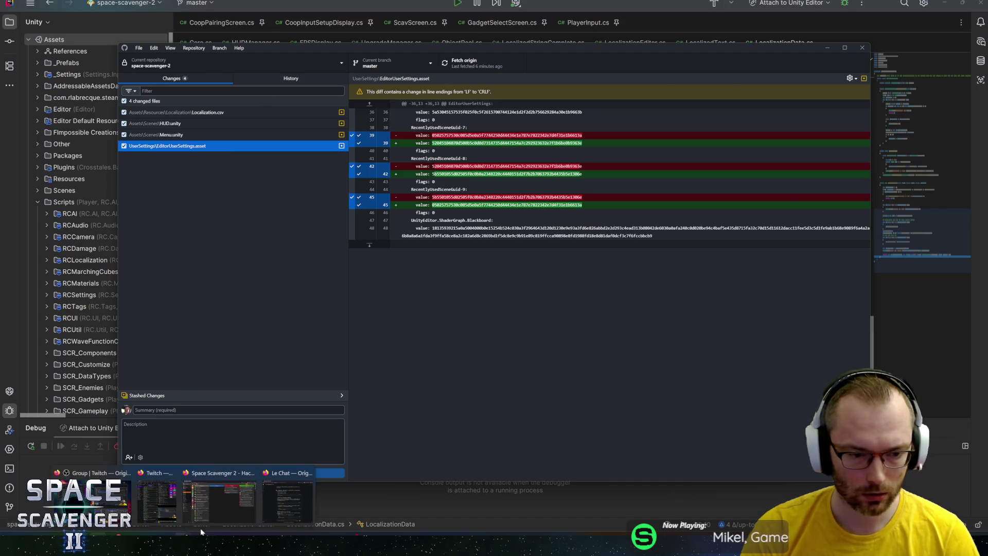
left_click(211, 515)
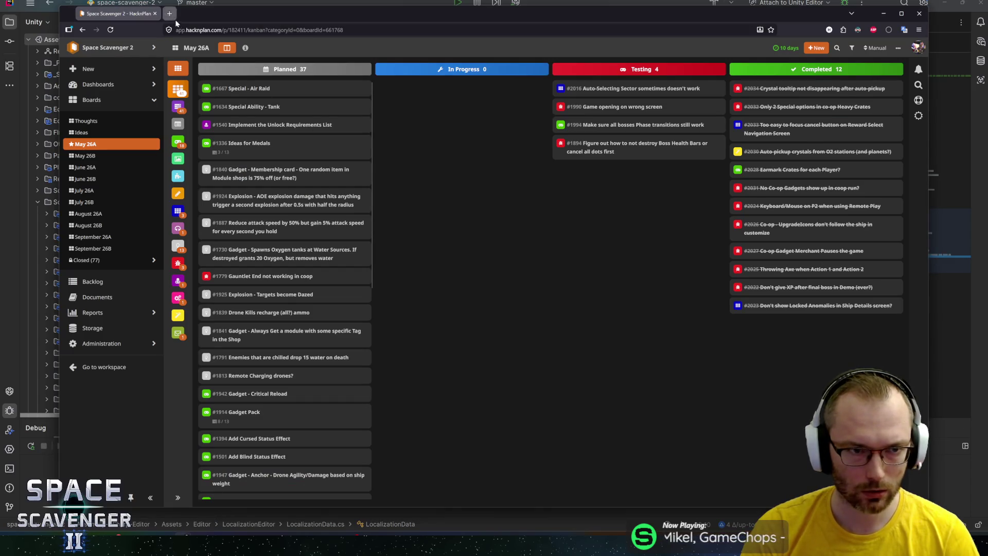
Open the Localization spreadsheet from the Loc bookmark in a new tab and dismiss the account notice
left_click(169, 14)
left_click(447, 44)
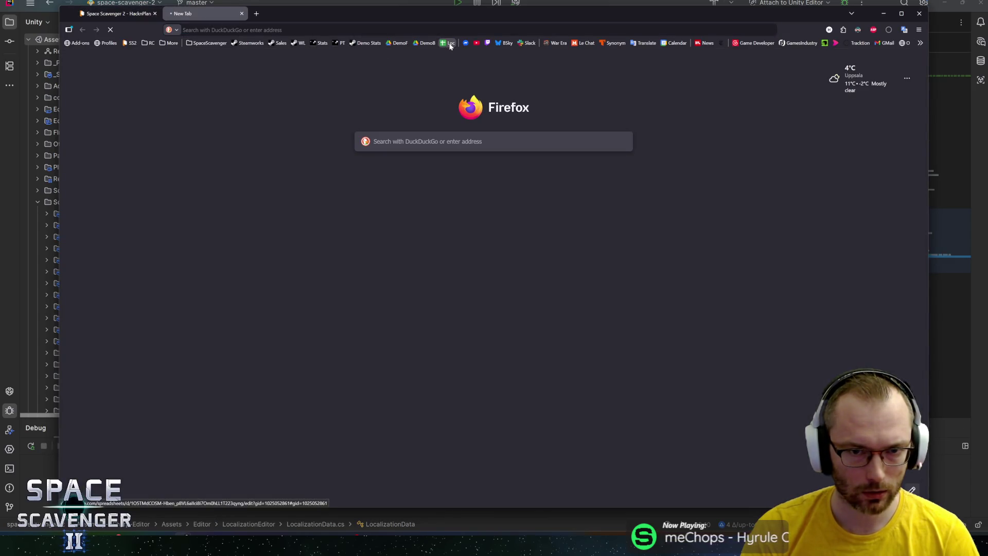
left_click(267, 188)
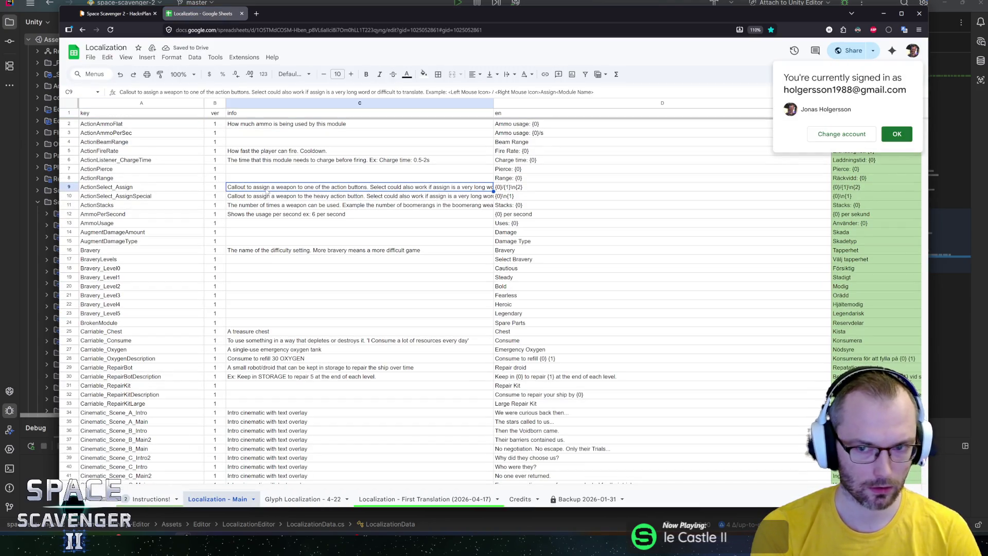
left_click(897, 134)
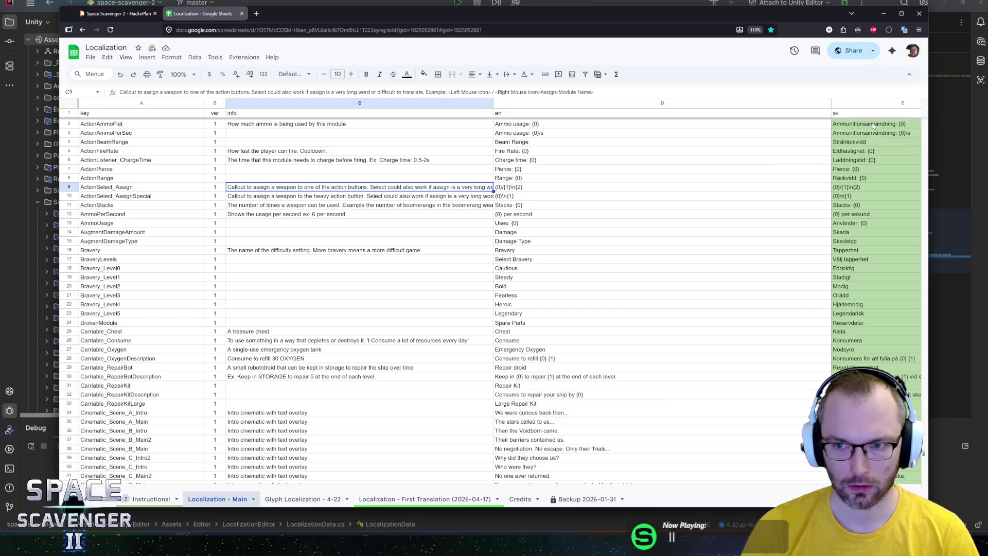
Search the sheet for 'mainmenu', step through all three matches to QuitToMainMenu, then return to GitHub Desktop
key("ctrl+f")
type("ma")
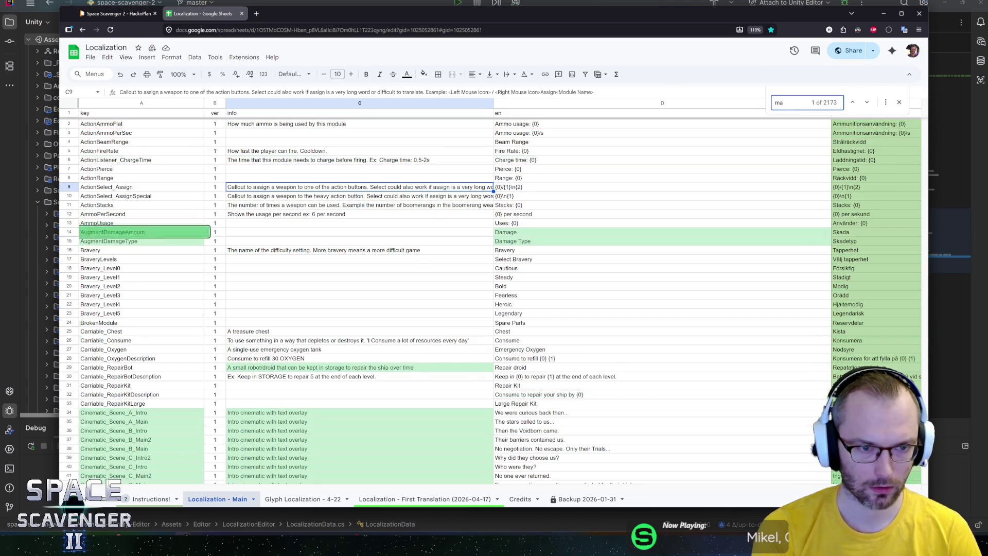
type("inmenu")
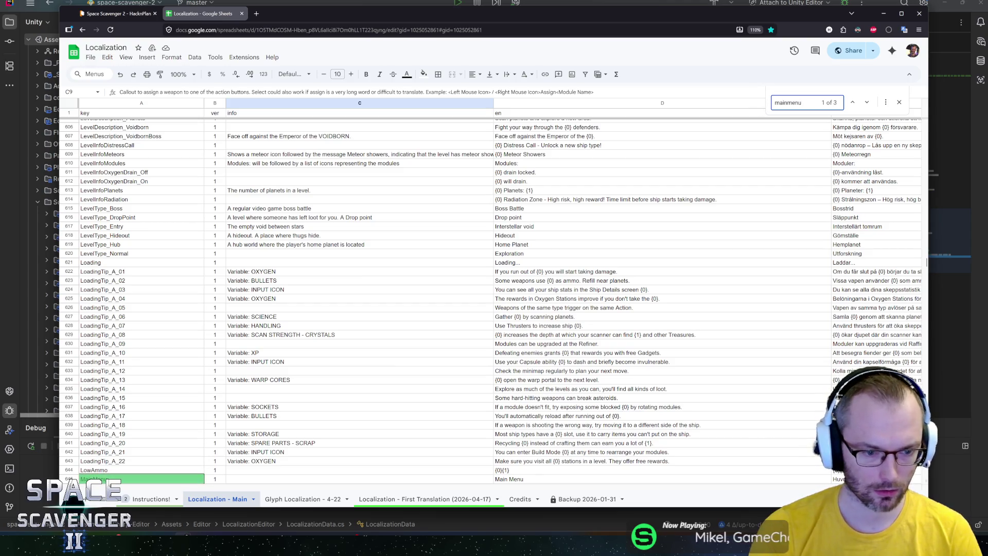
scroll(383, 321, "down", 3)
scroll(352, 327, "down", 1)
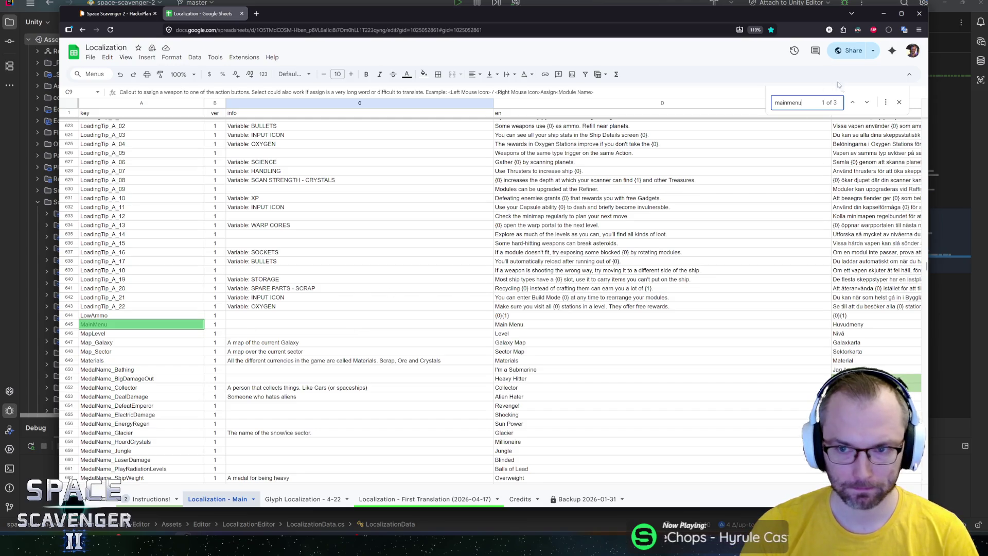
left_click(867, 103)
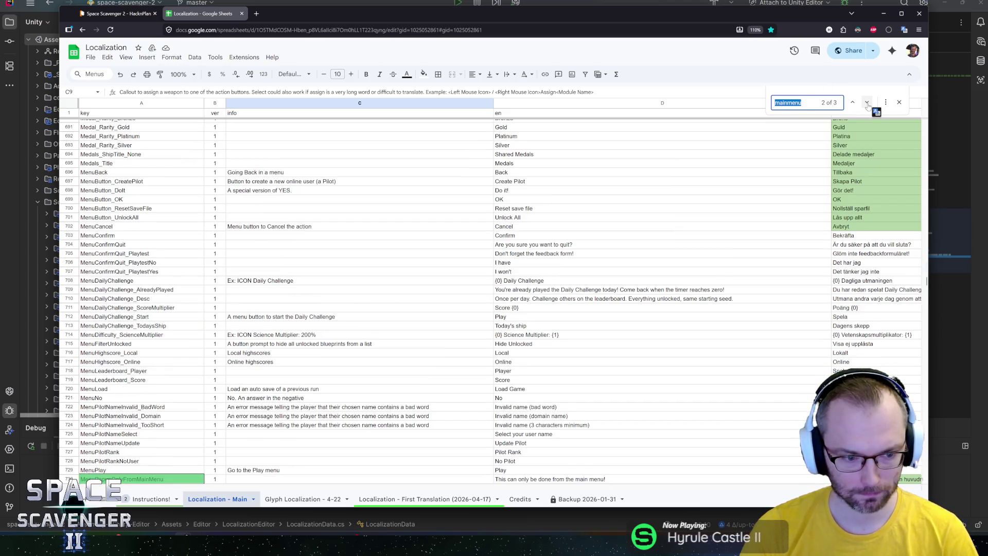
left_click(867, 103)
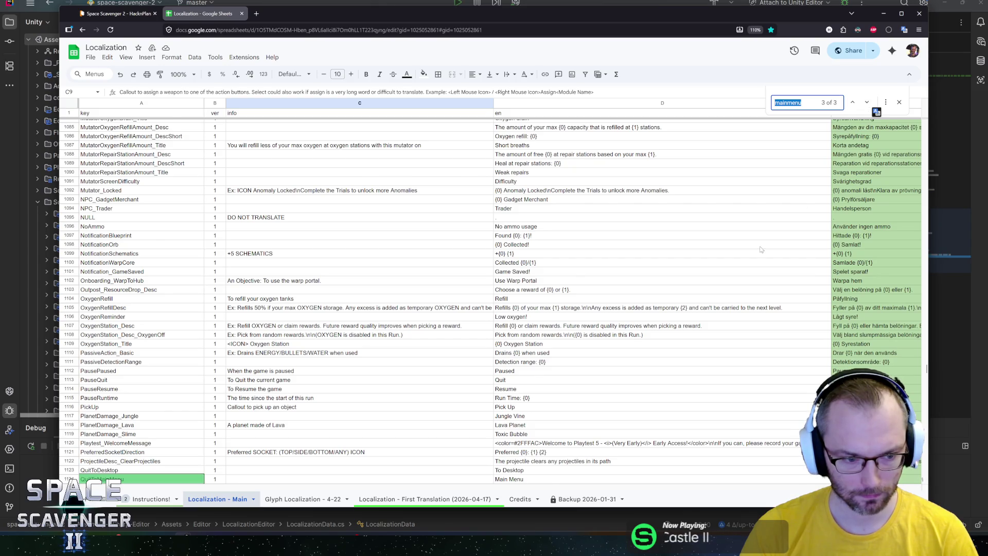
scroll(761, 250, "down", 1)
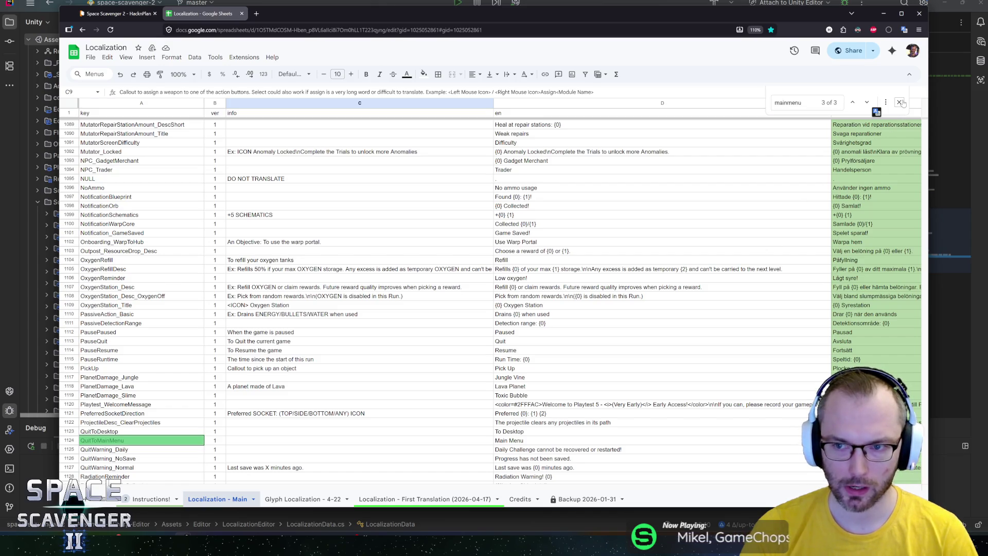
key("Escape")
key("alt+Tab")
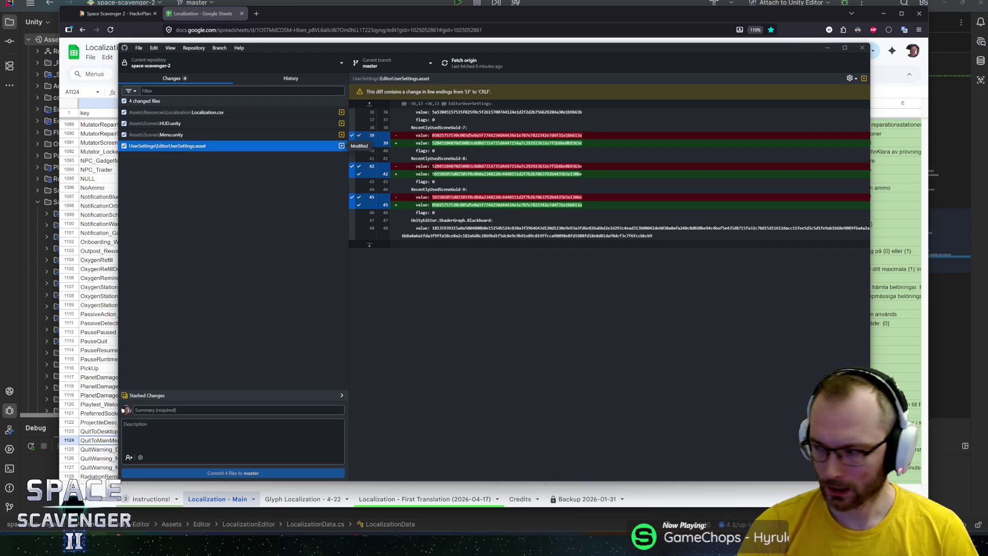
Commit the four files to master with summary 'Added Wishlist localized string to wishlist button for language change bug'
key("Up")
key("Up")
key("Up")
left_click(186, 412)
type("Added Wishlist")
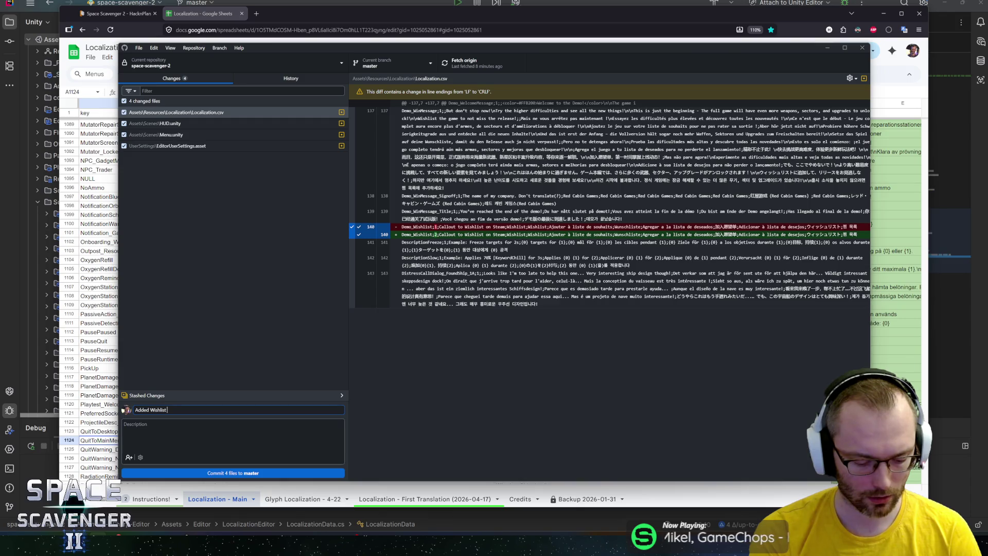
type(" localiz")
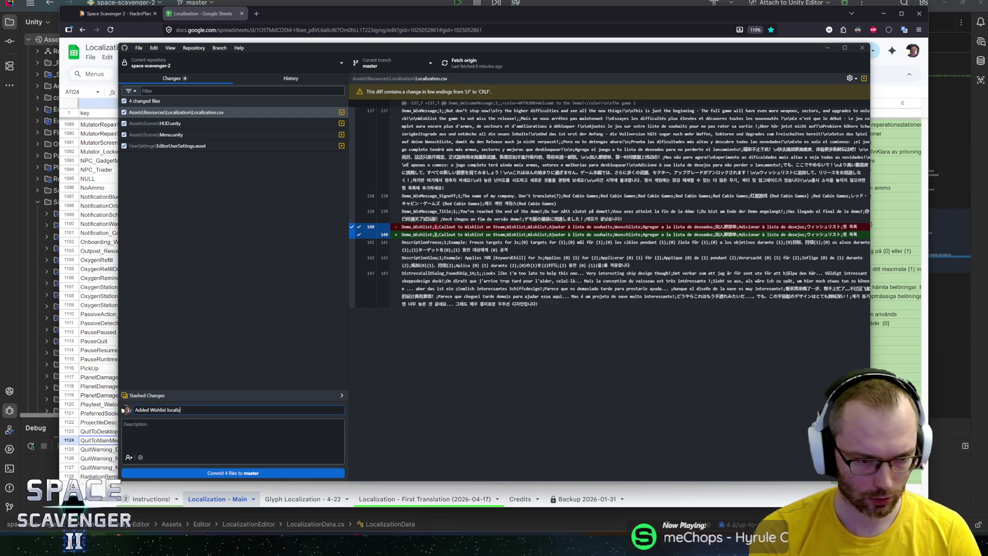
type("ed string to wishlist button for la")
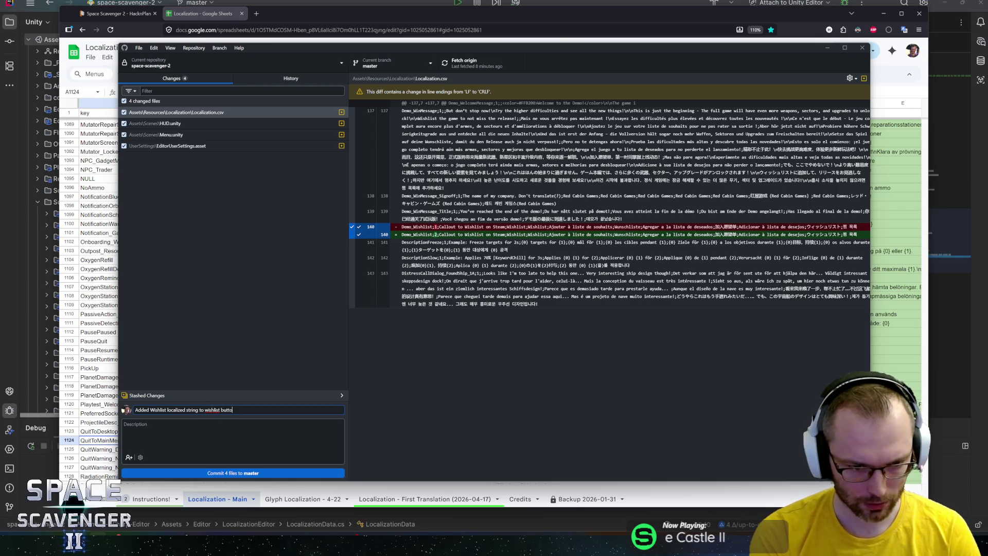
type("nguage change bug")
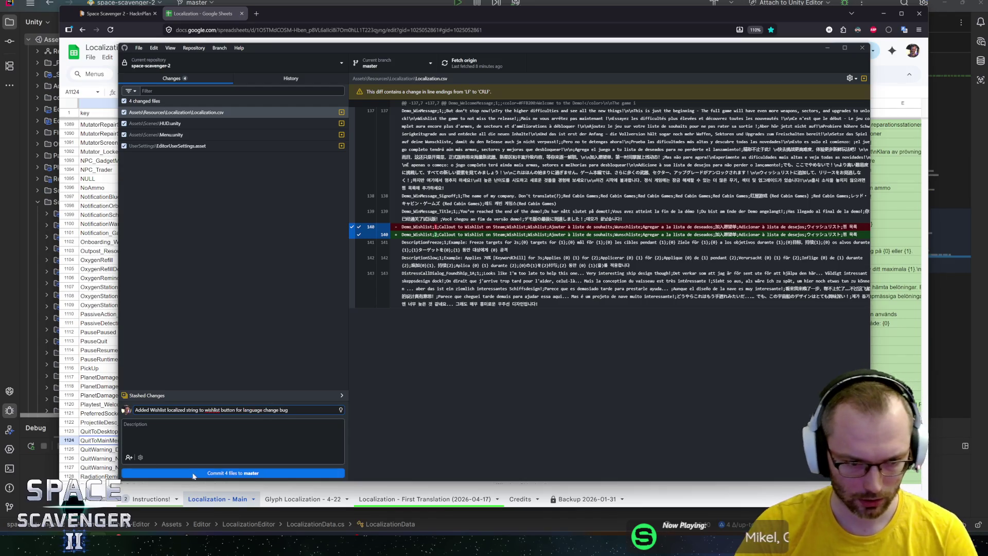
left_click(194, 473)
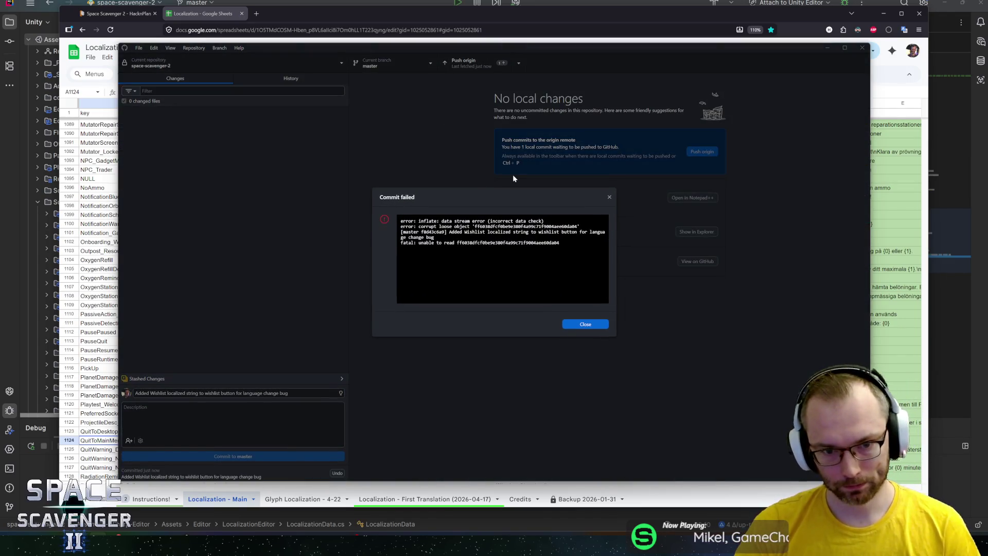